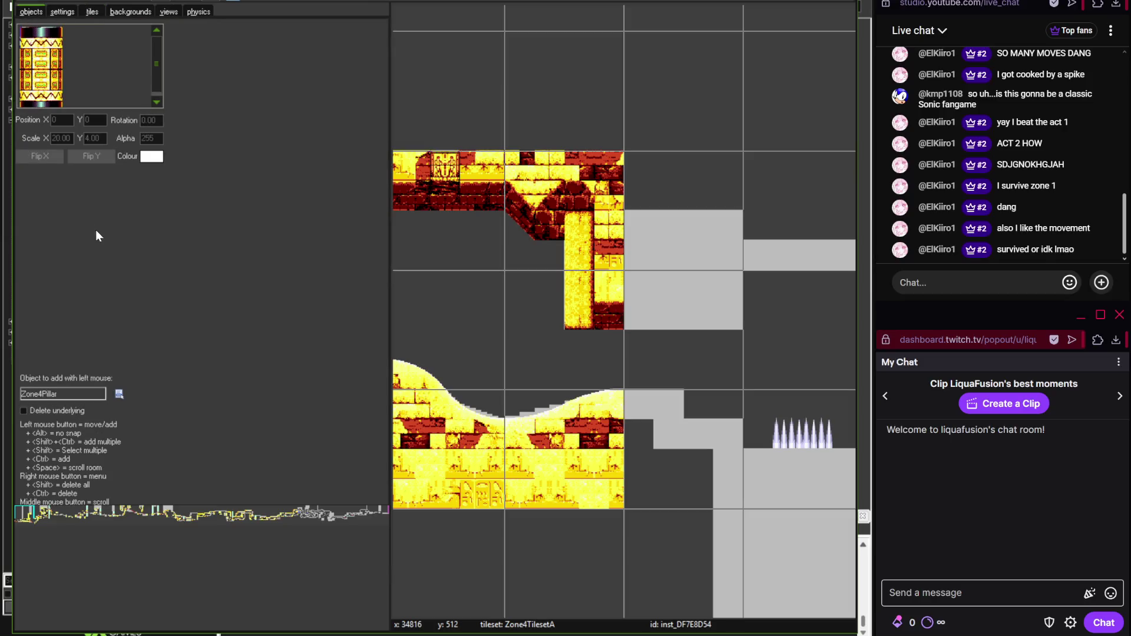
- Set the tile layer's depth to 1
click(92, 12)
click(70, 495)
text(1)
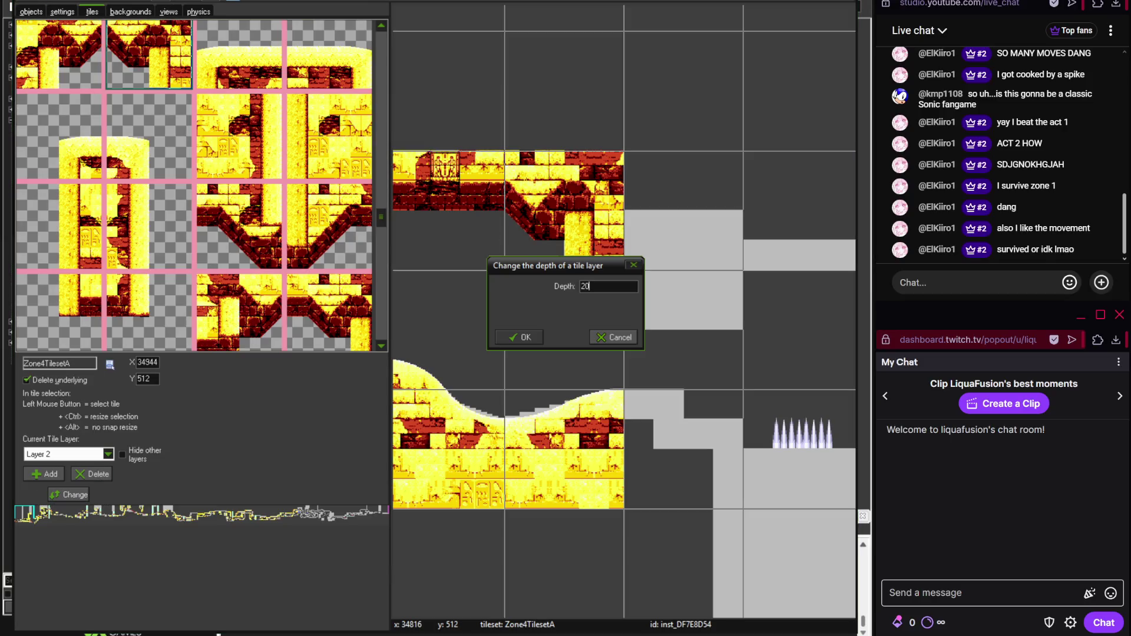
key(Return)
- On a finer grid, move the RectangleTerrain block over the pillar as an 8x2 strip extended downward
click(31, 11)
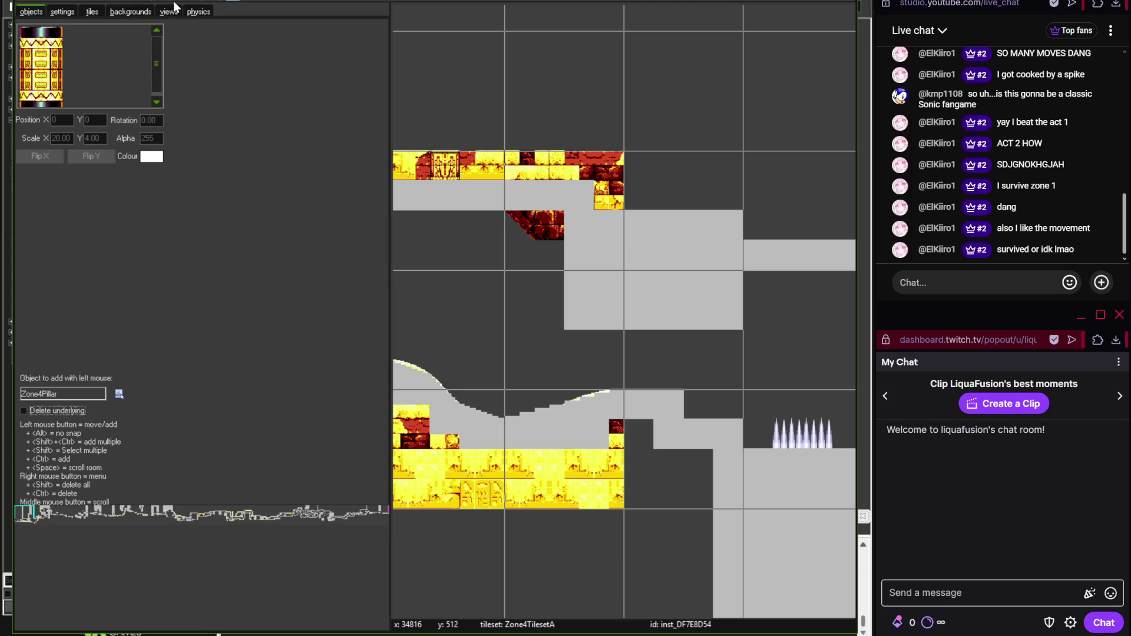
key(g)
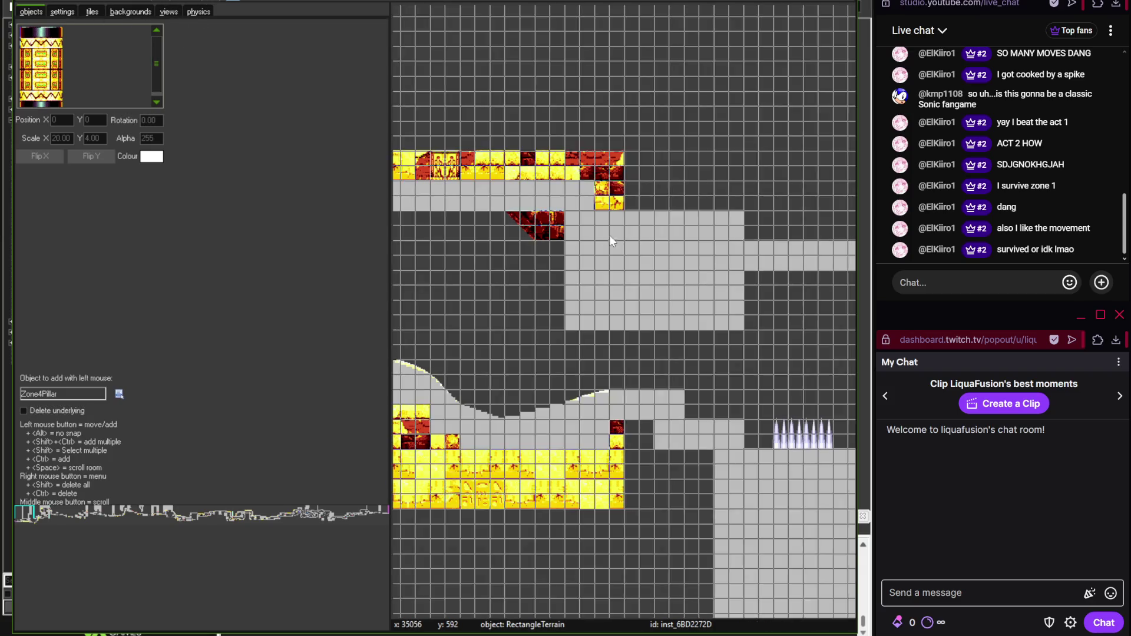
scroll(610, 235, up, 2)
mouse_move(621, 415)
mouse_down()
mouse_move(626, 316)
mouse_move(567, 302)
mouse_move(647, 332)
mouse_move(662, 320)
mouse_move(623, 245)
mouse_move(605, 246)
mouse_up()
scroll(626, 316, down, 2)
mouse_move(747, 284)
mouse_down()
mouse_move(695, 228)
mouse_move(609, 196)
mouse_up()
drag(606, 158, 545, 164)
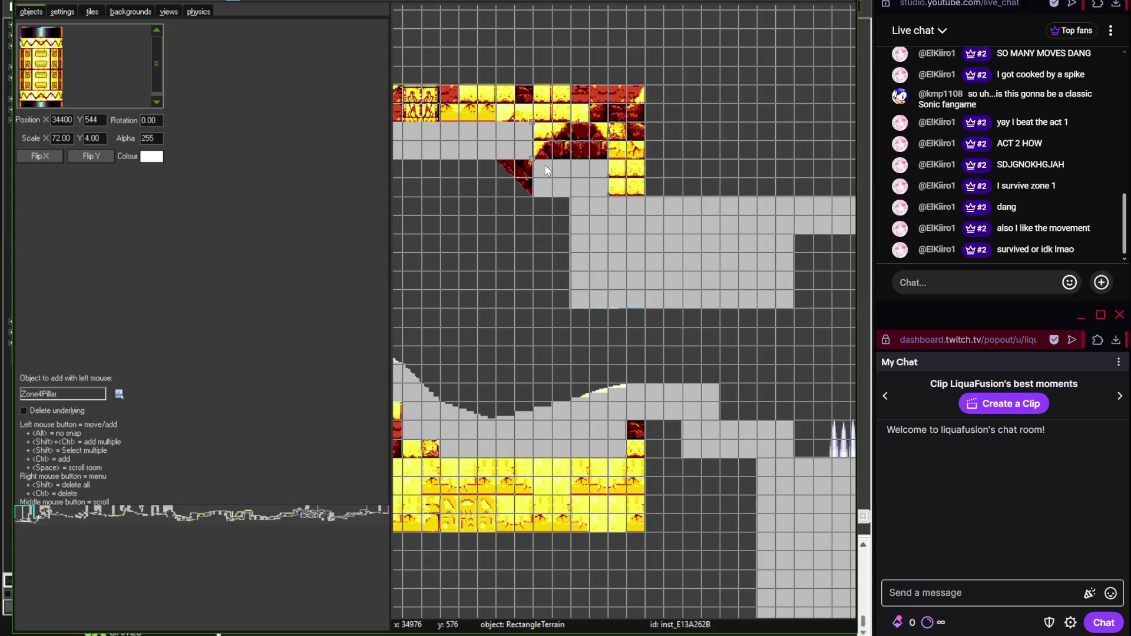
- Move the sloped terrain piece up to the ledge and narrow it into place
scroll(570, 283, down, 2)
scroll(570, 282, left, 5)
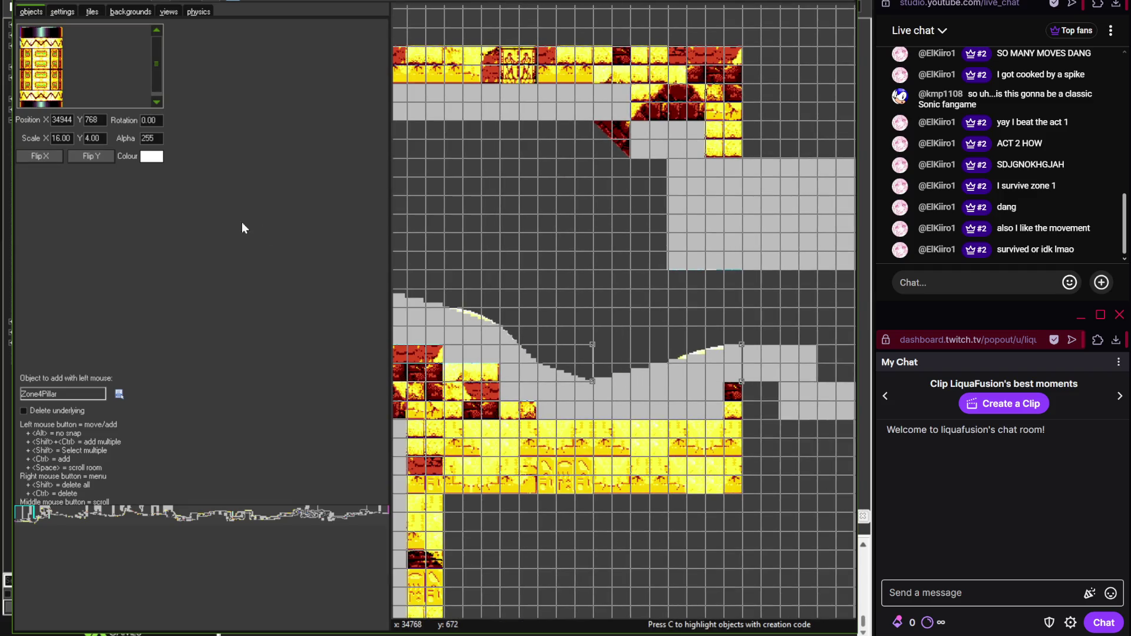
click(716, 412)
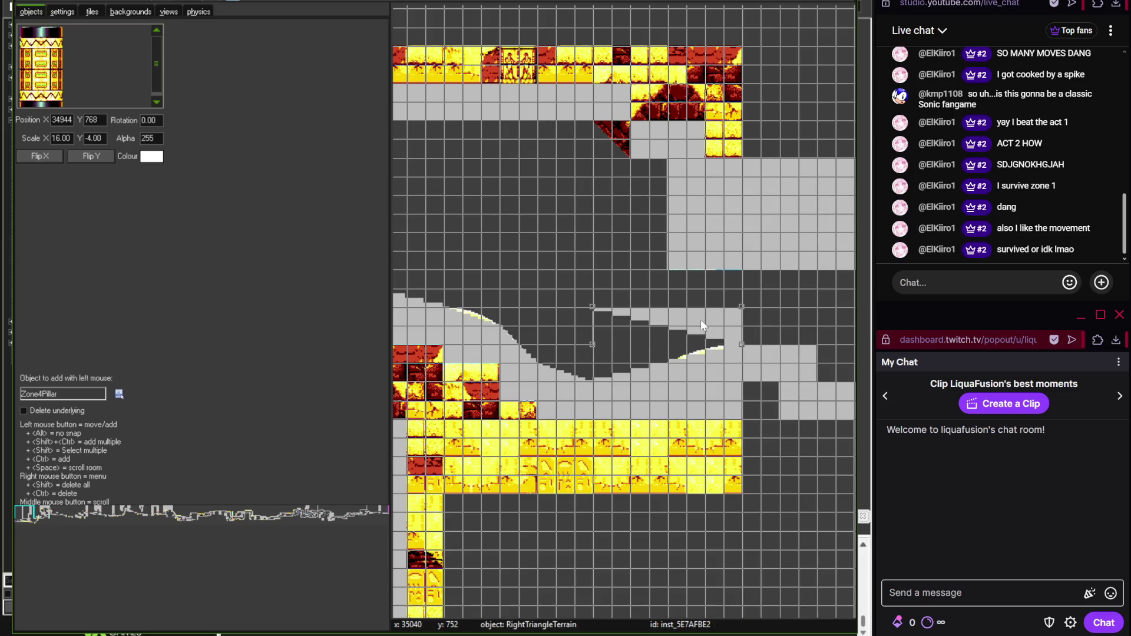
mouse_move(701, 319)
mouse_down()
mouse_move(648, 147)
mouse_move(518, 148)
mouse_move(616, 135)
mouse_up()
click(614, 284)
drag(614, 284, 479, 281)
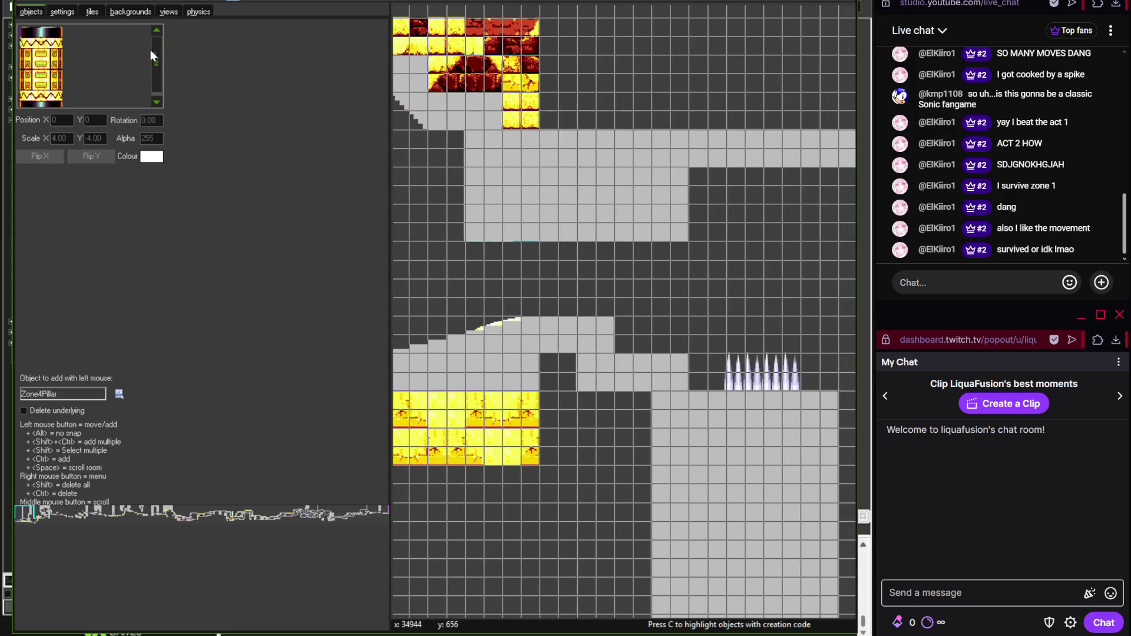
- Set the snapping grid to 256 by 256
text(256)
key(Tab)
text(256)
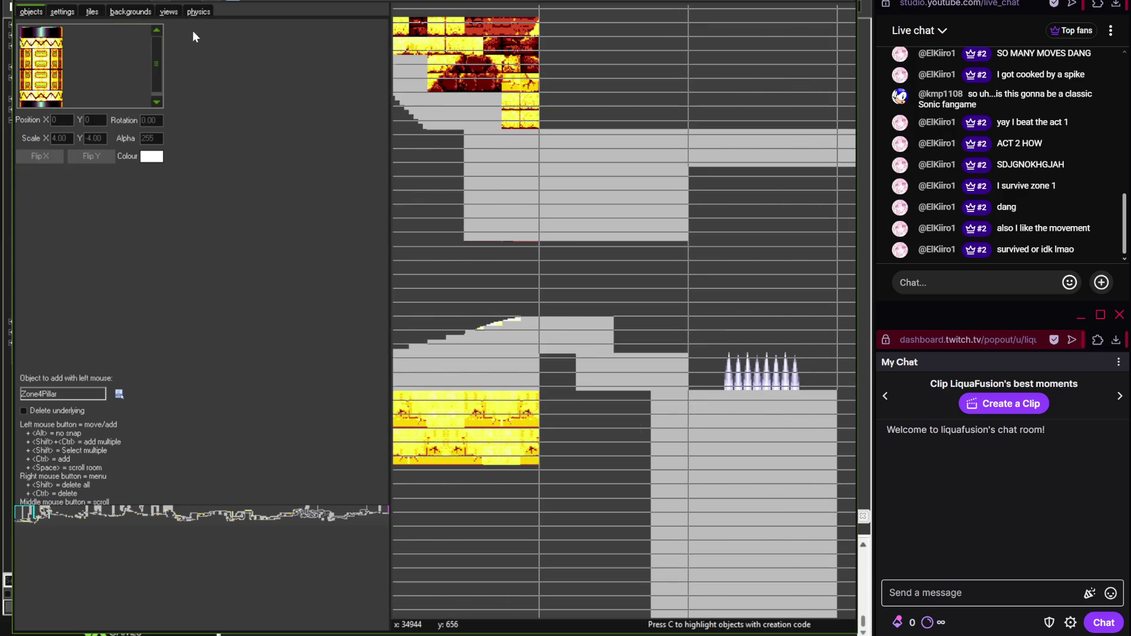
- Change the Zone4TilesetA tile layer's depth again and close the room editor
click(101, 12)
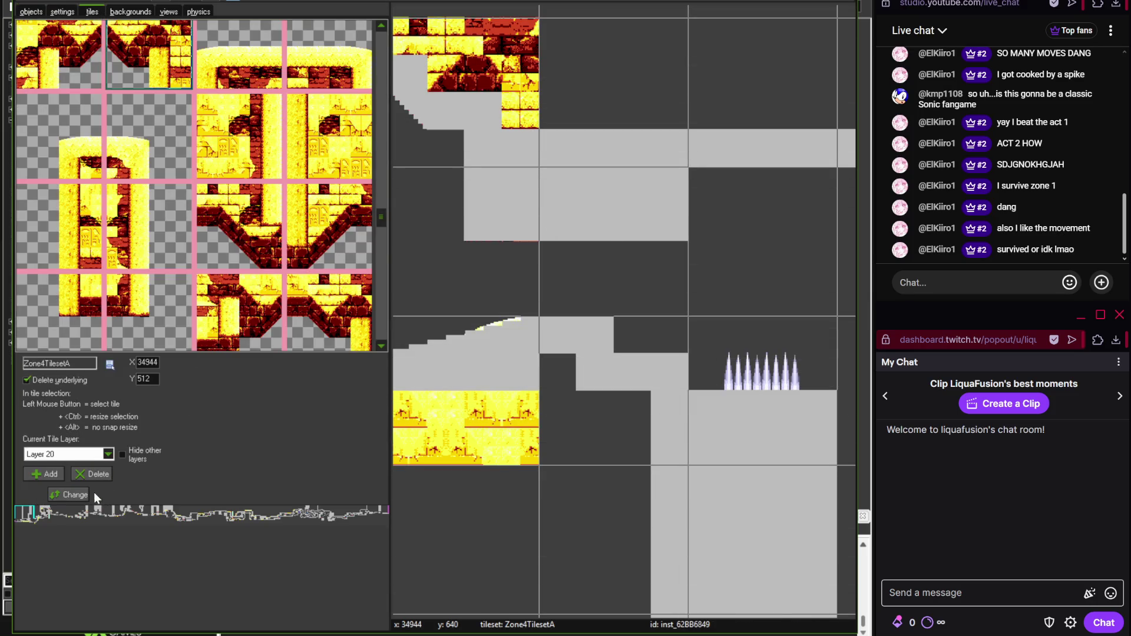
click(77, 495)
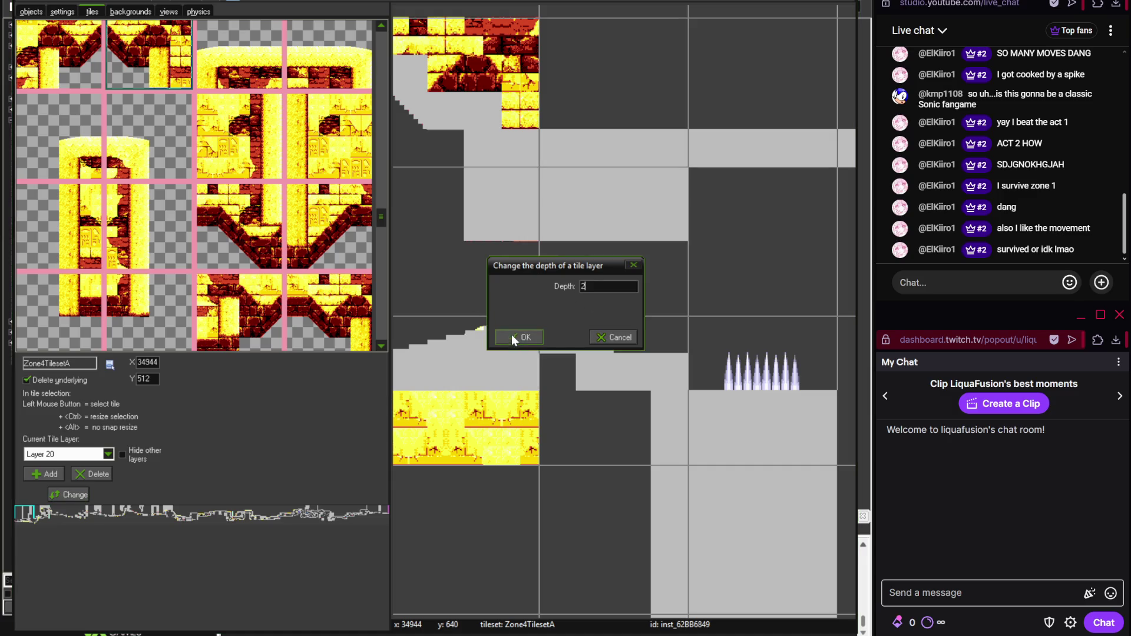
click(511, 337)
click(33, 10)
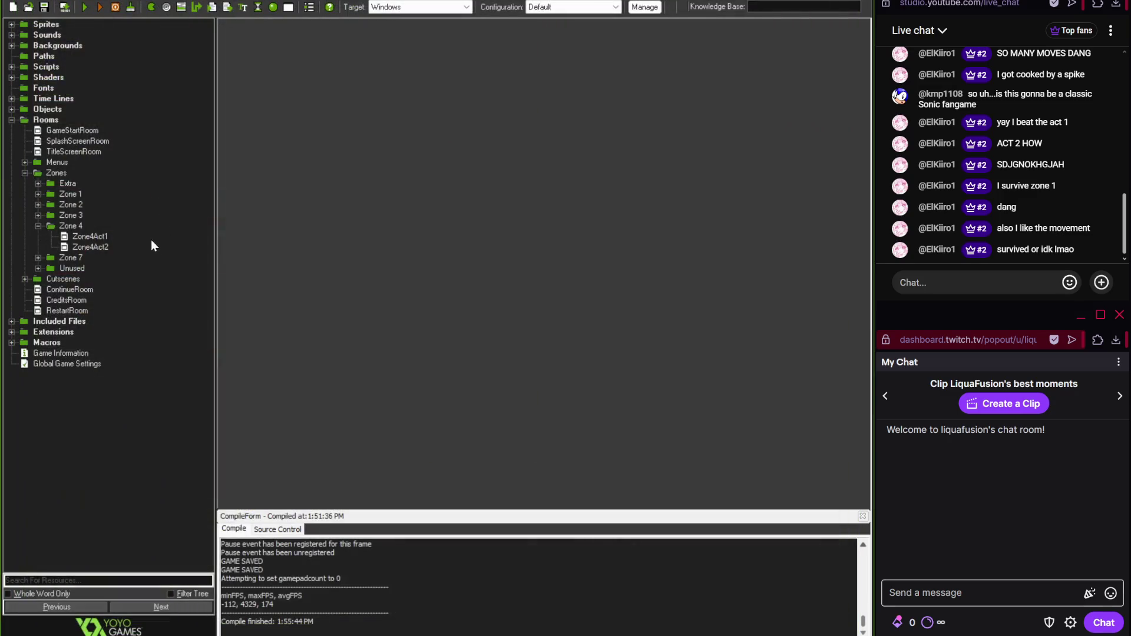
- Open the Zone4Act1 room from Rooms > Zones > Zone 4 and scroll rightward through it
click(94, 237)
double_click(108, 235)
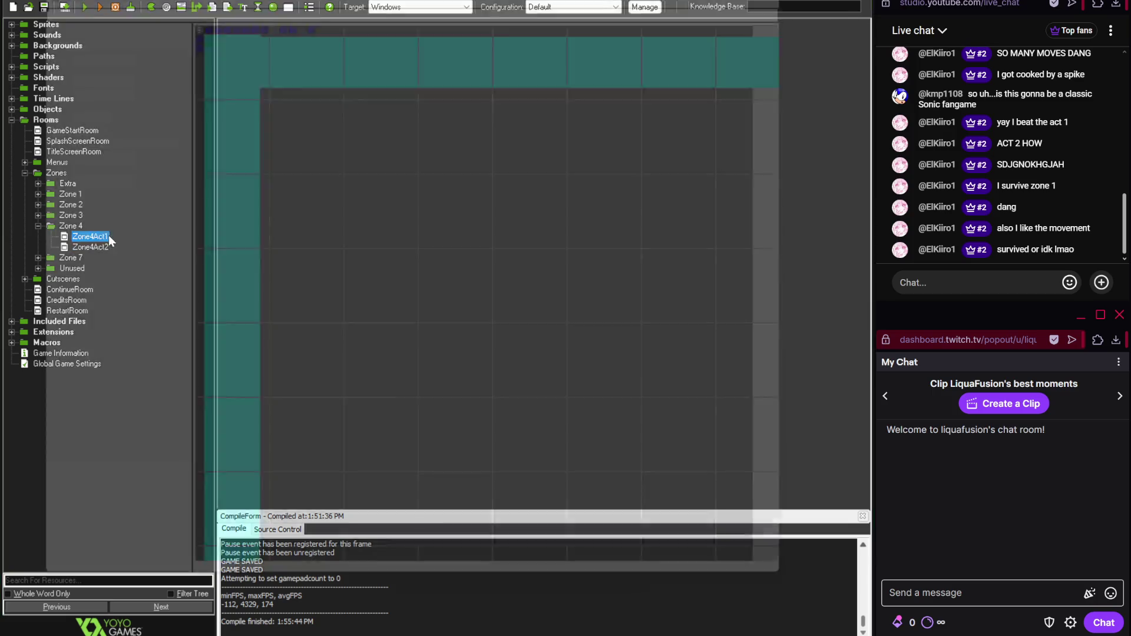
scroll(462, 323, right, 10)
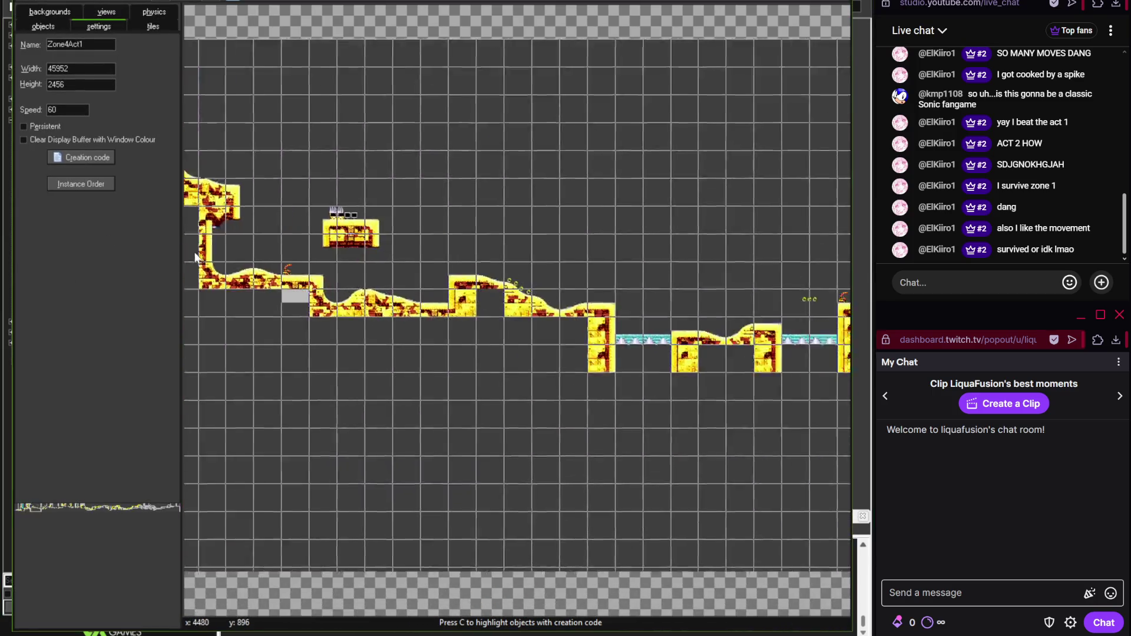
scroll(367, 214, right, 15)
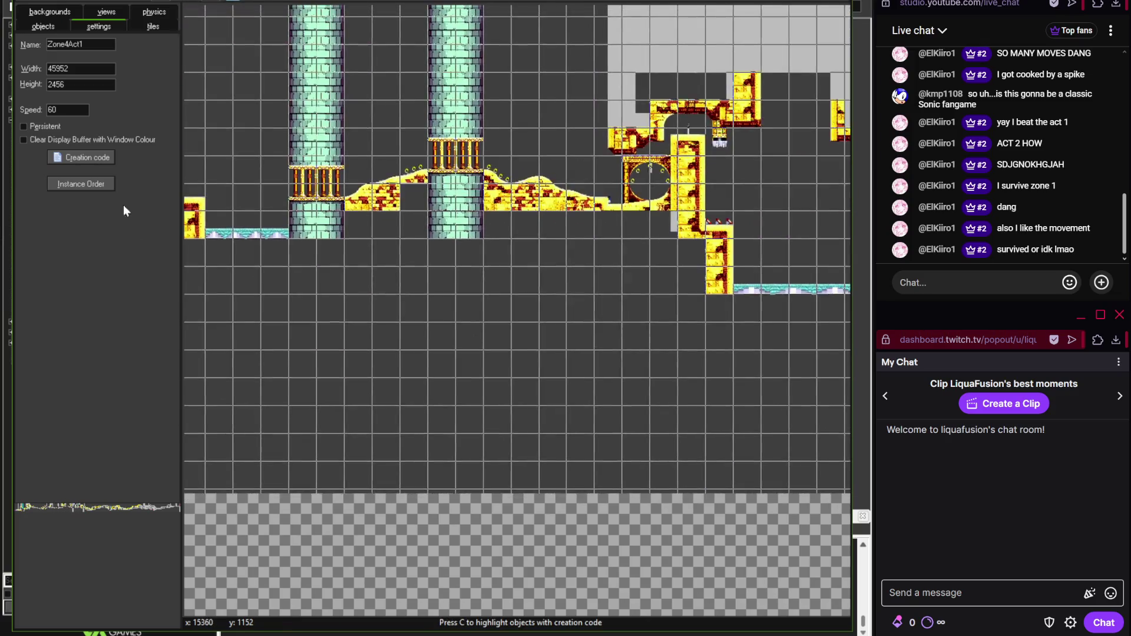
scroll(367, 214, right, 8)
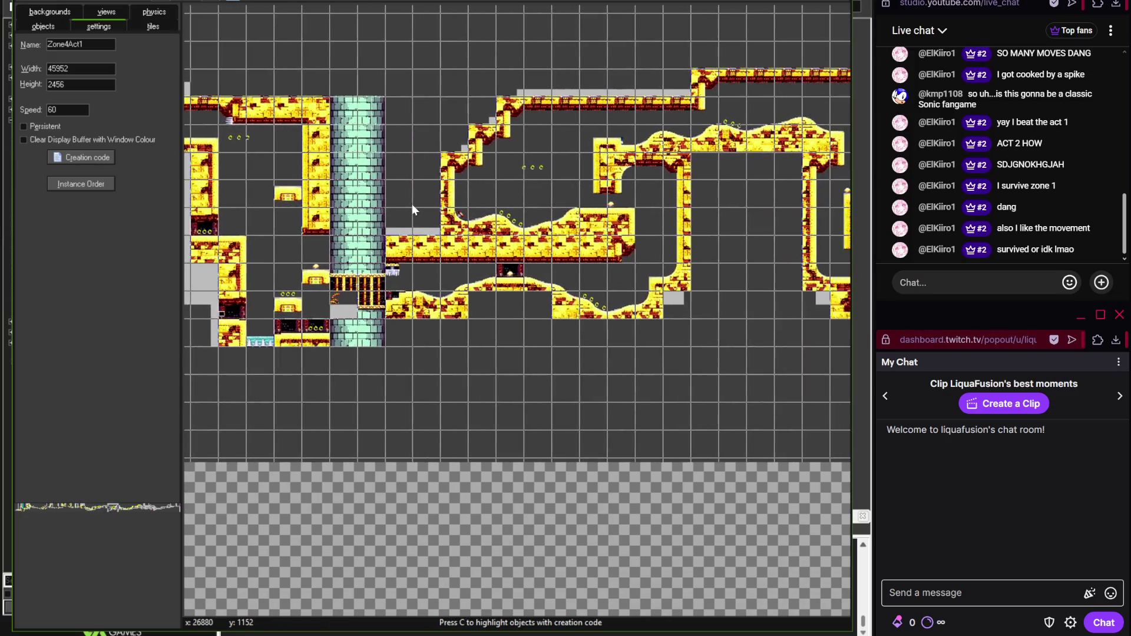
scroll(513, 220, up, 1)
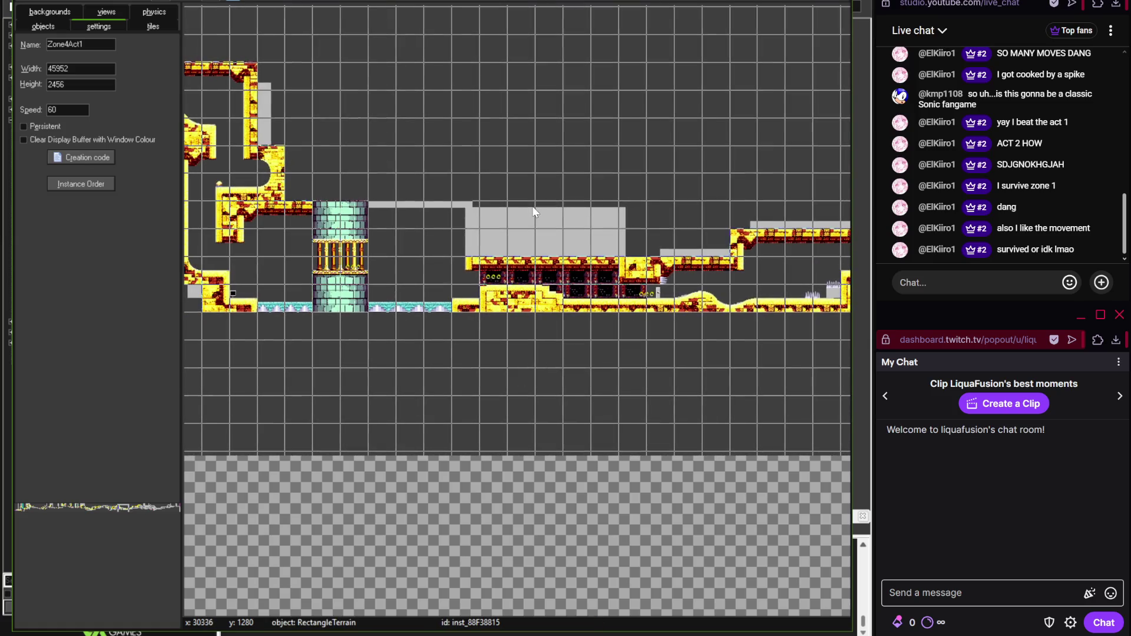
scroll(439, 204, up, 1)
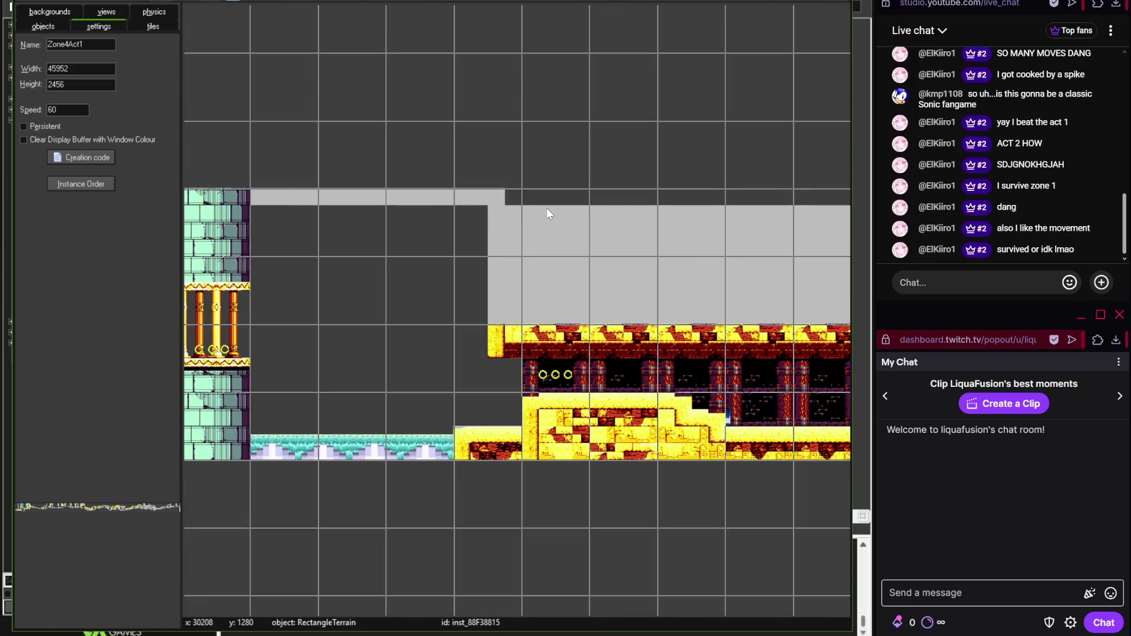
scroll(546, 208, down, 1)
scroll(373, 216, right, 10)
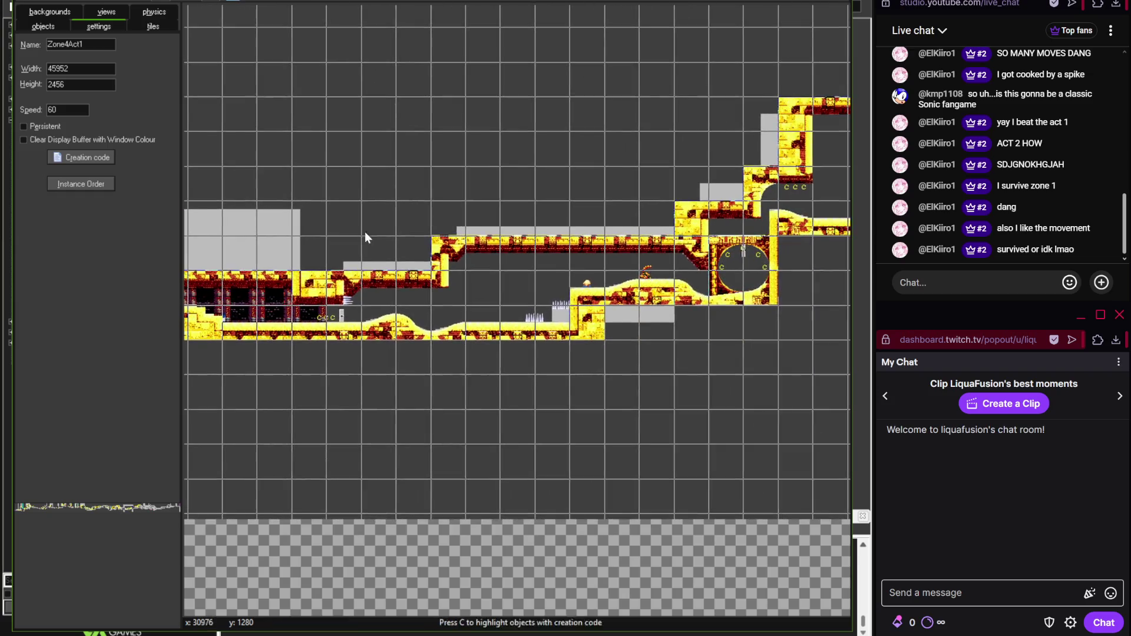
- Pan and scroll around the 45952×2456 level to survey the temple tiles and terrain
mouse_move(534, 210)
mouse_down()
mouse_move(768, 250)
mouse_move(484, 288)
mouse_move(622, 277)
mouse_up()
scroll(657, 260, down, 4)
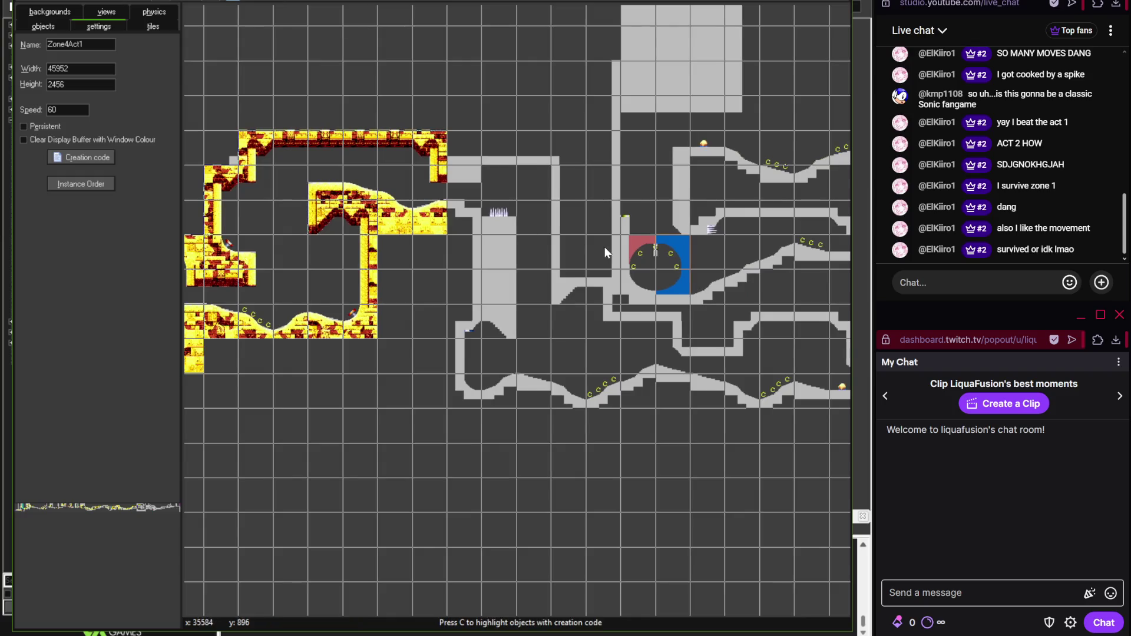
scroll(403, 247, up, 4)
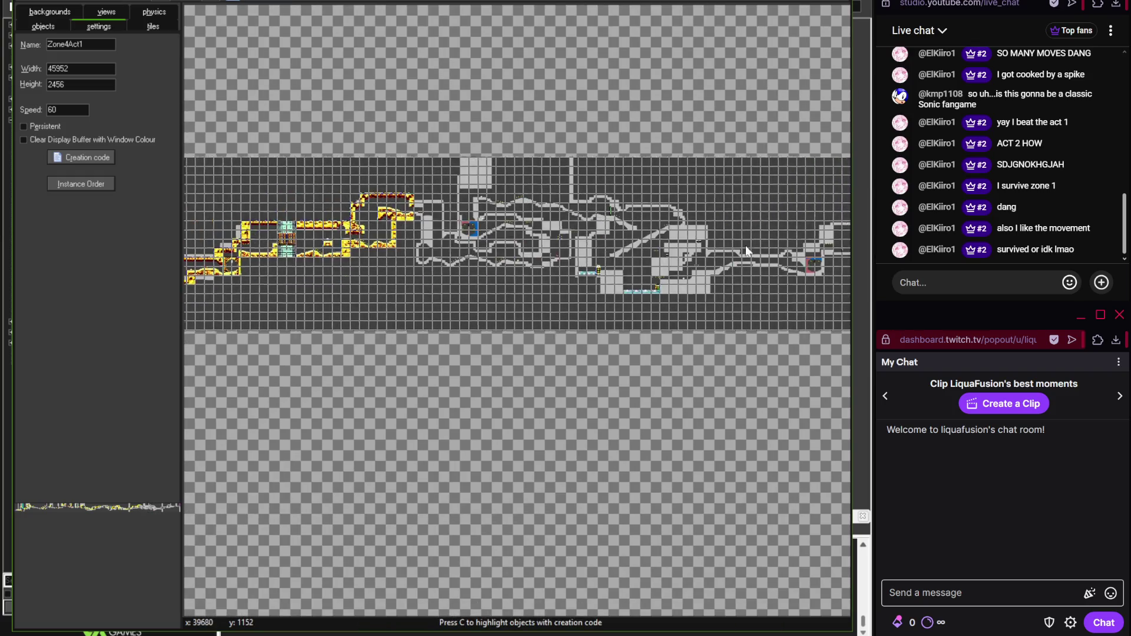
scroll(537, 248, left, 10)
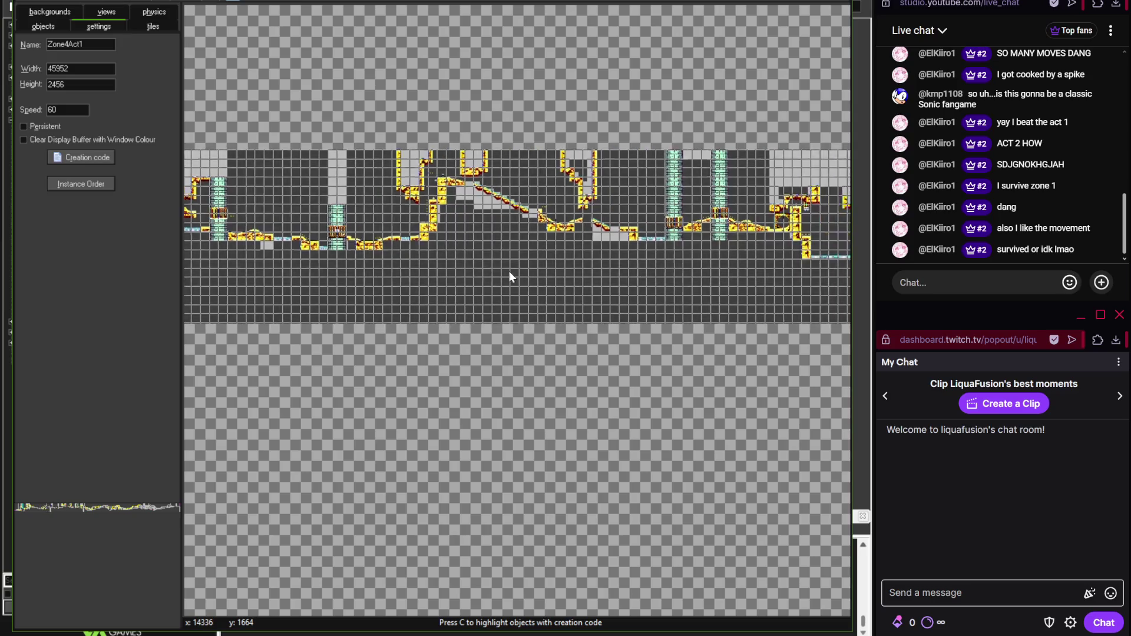
scroll(635, 271, right, 10)
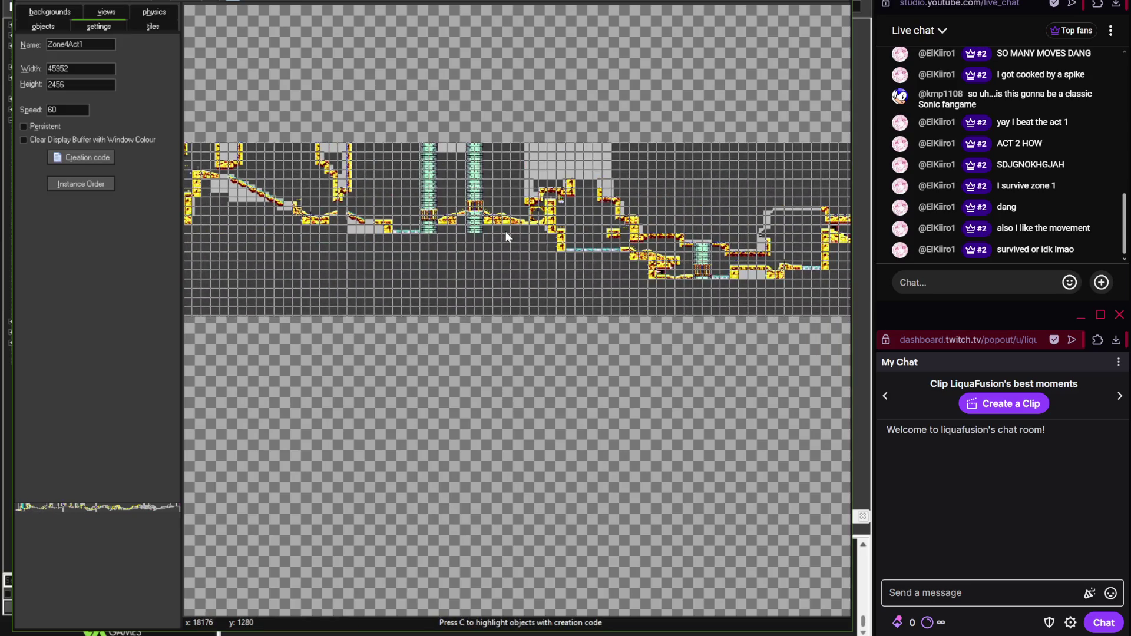
scroll(440, 190, up, 2)
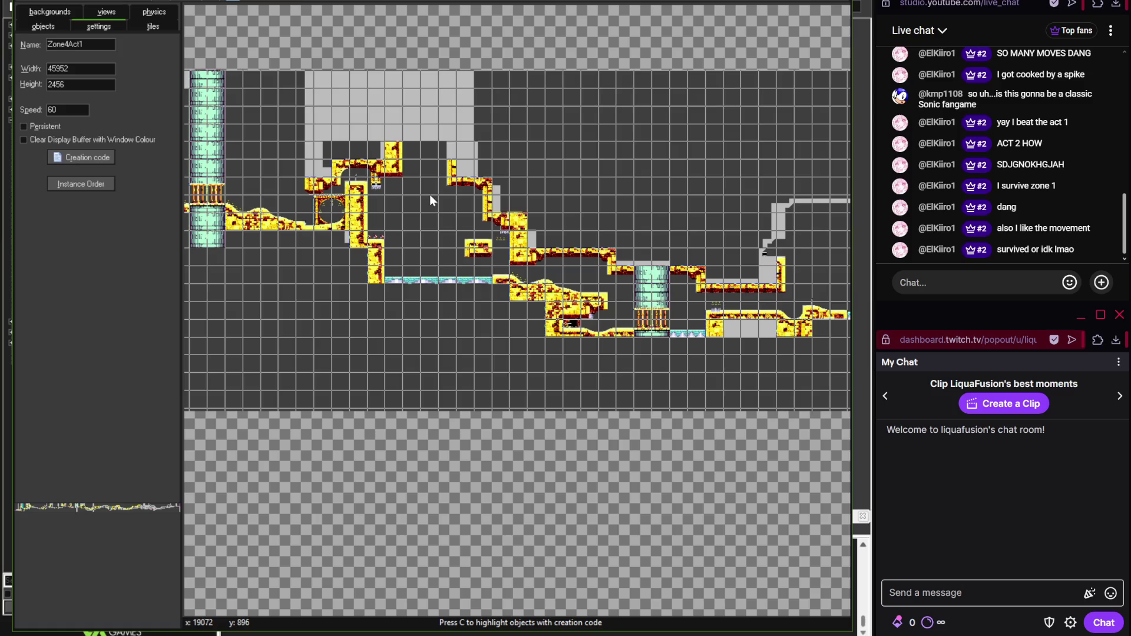
scroll(430, 194, down, 2)
scroll(485, 250, right, 10)
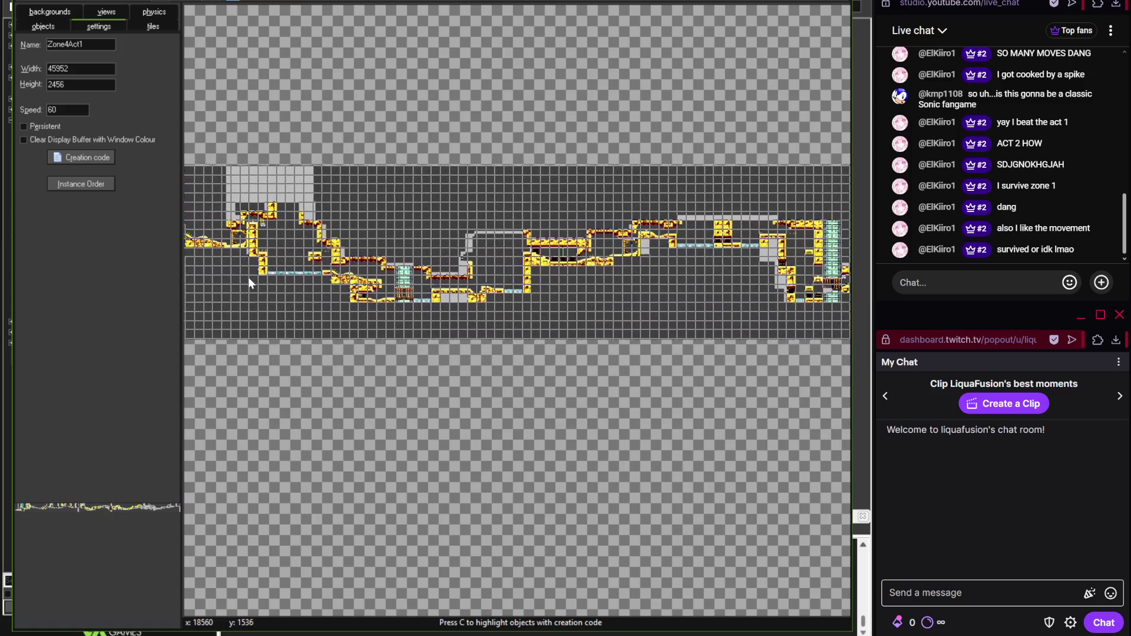
scroll(372, 204, right, 4)
scroll(643, 177, up, 3)
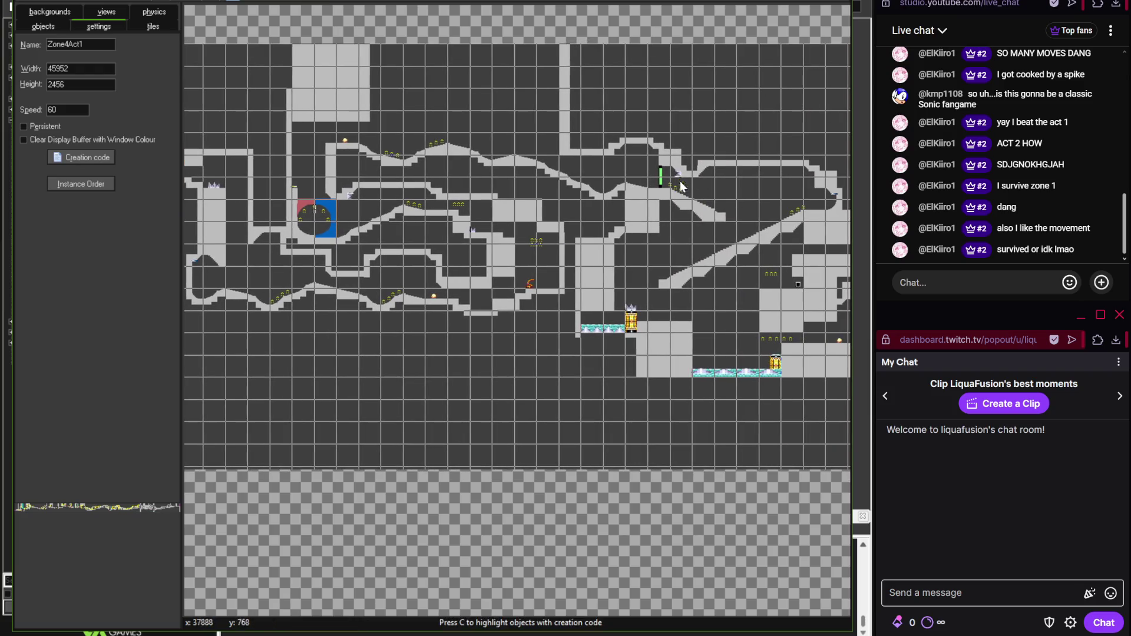
scroll(681, 186, left, 3)
scroll(527, 226, up, 5)
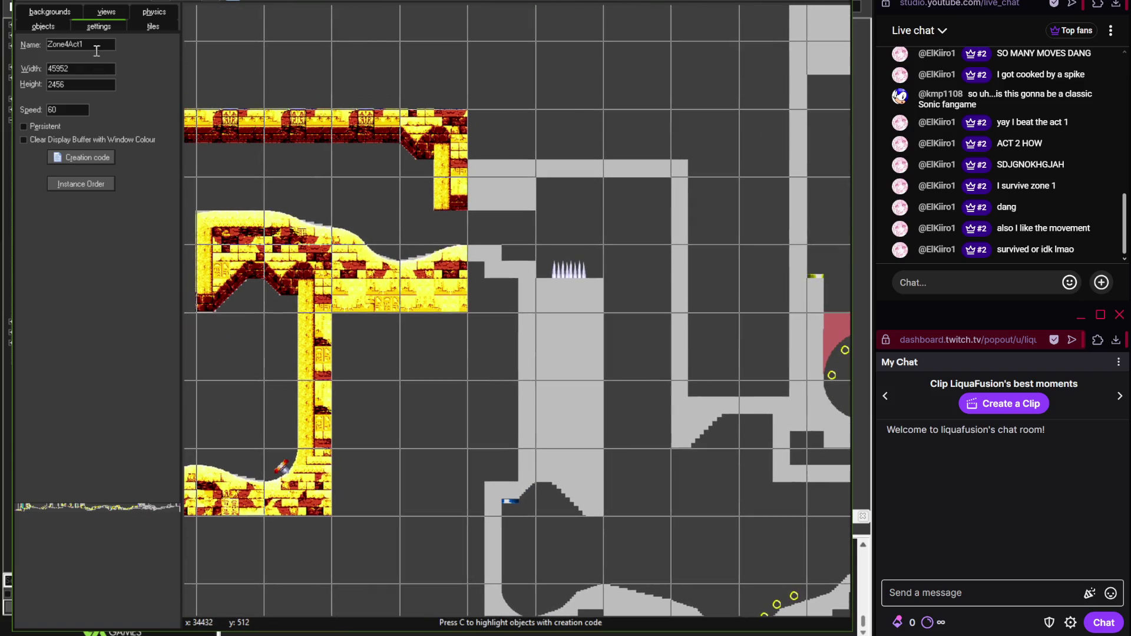
- Load Zone4TilesetA as the tileset for painting tiles
click(153, 27)
click(110, 369)
mouse_move(147, 389)
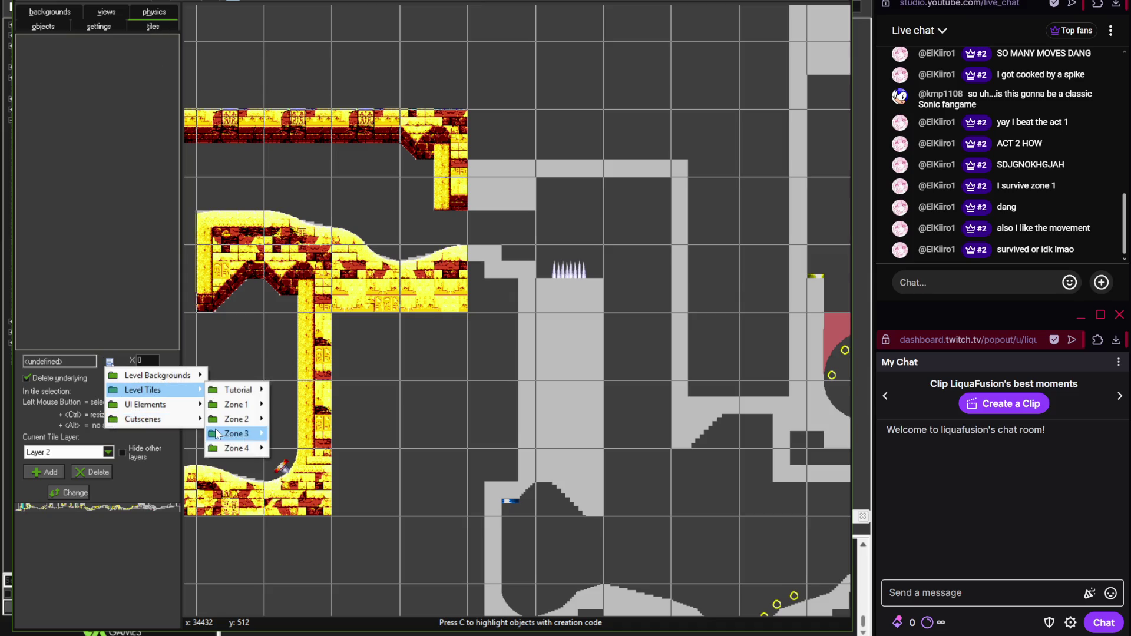
mouse_move(236, 447)
click(310, 448)
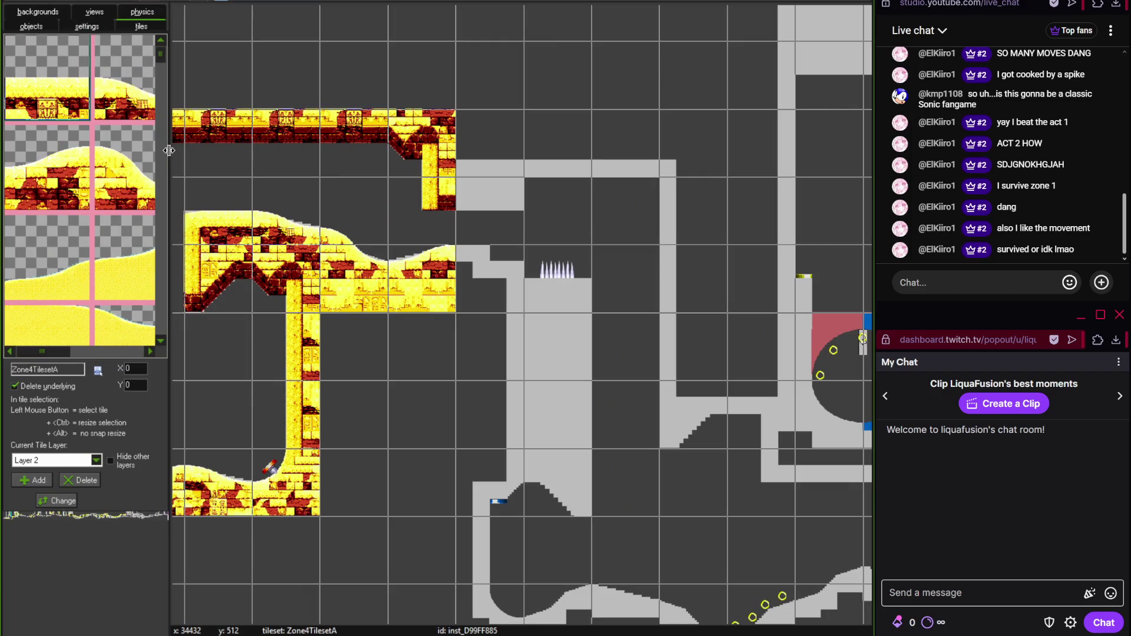
- Widen the tile palette, check the save.tif reference in Photoshop, and scroll to the pillar tiles
drag(170, 151, 387, 161)
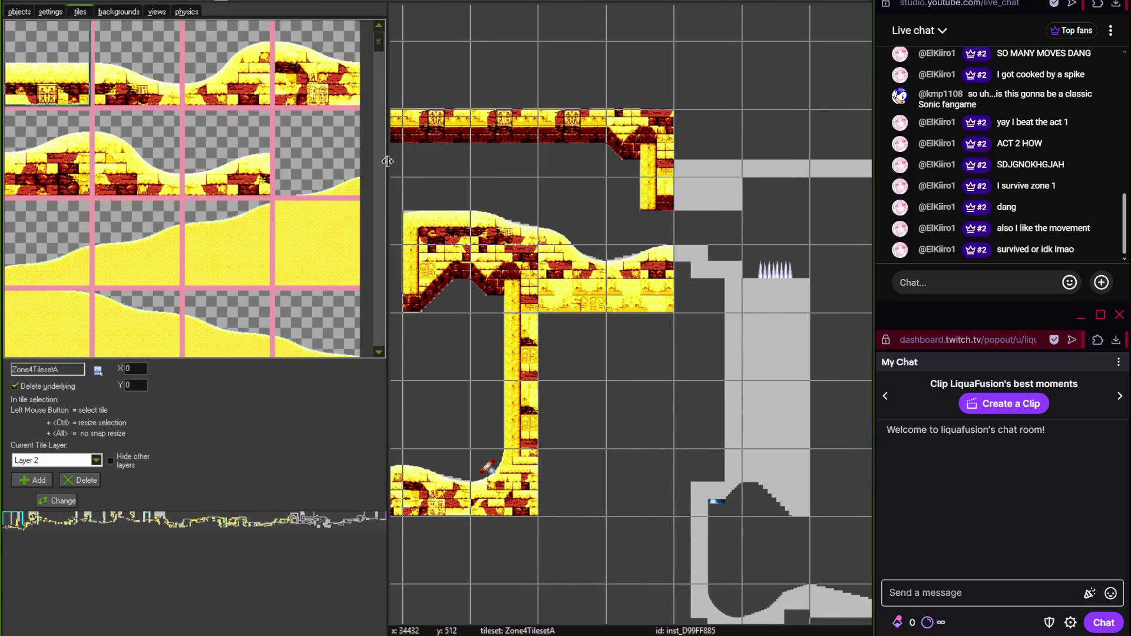
right_click(536, 192)
key(alt+Tab)
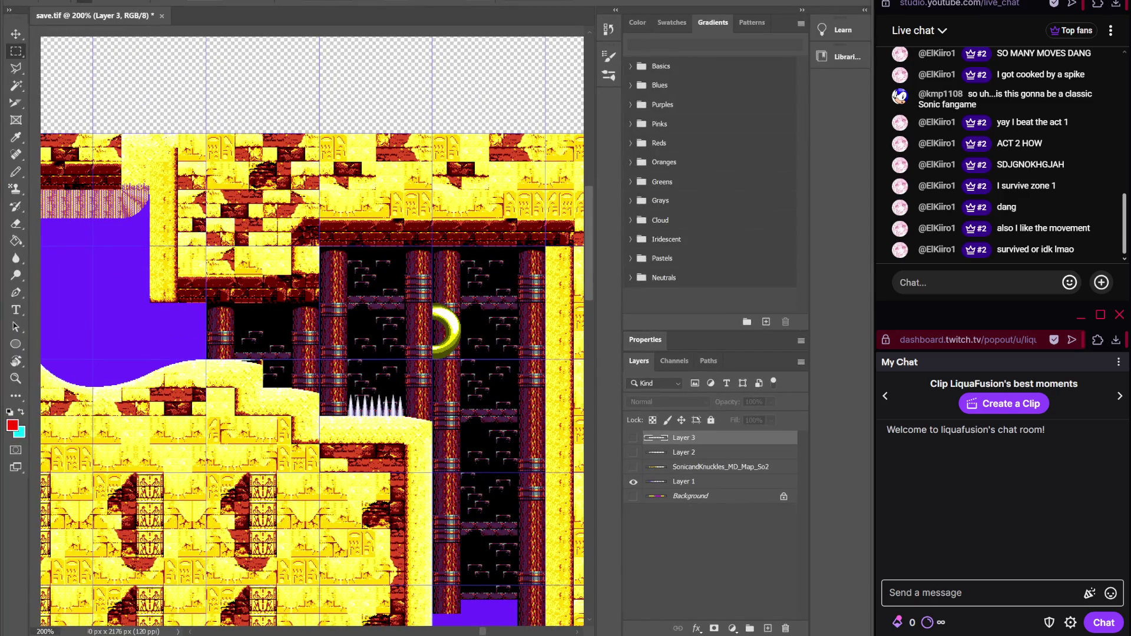
key(alt+Tab)
drag(380, 88, 382, 106)
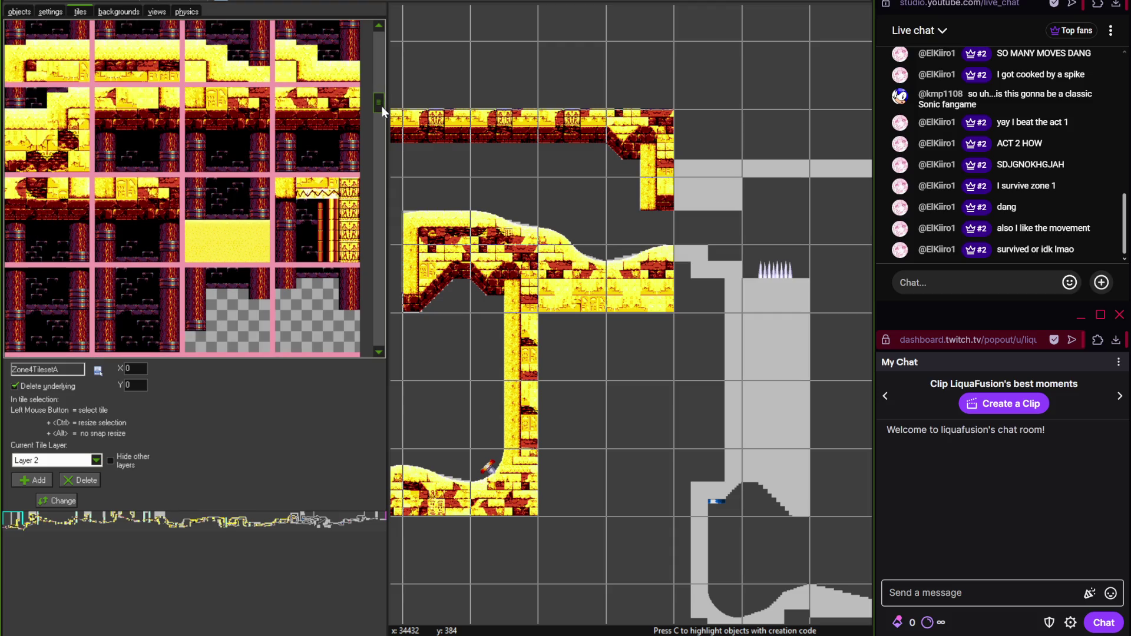
- Stack a dark pillar-chamber tile and a brick-banded chamber tile above the yellow brick block
click(141, 135)
scroll(546, 161, up, 3)
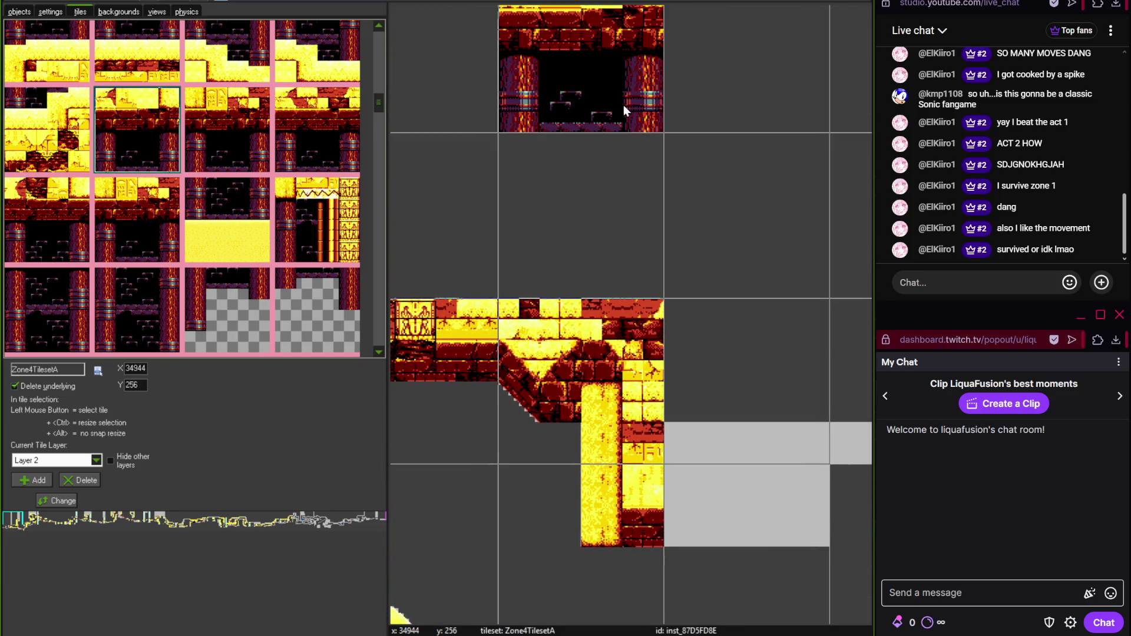
click(58, 259)
click(557, 196)
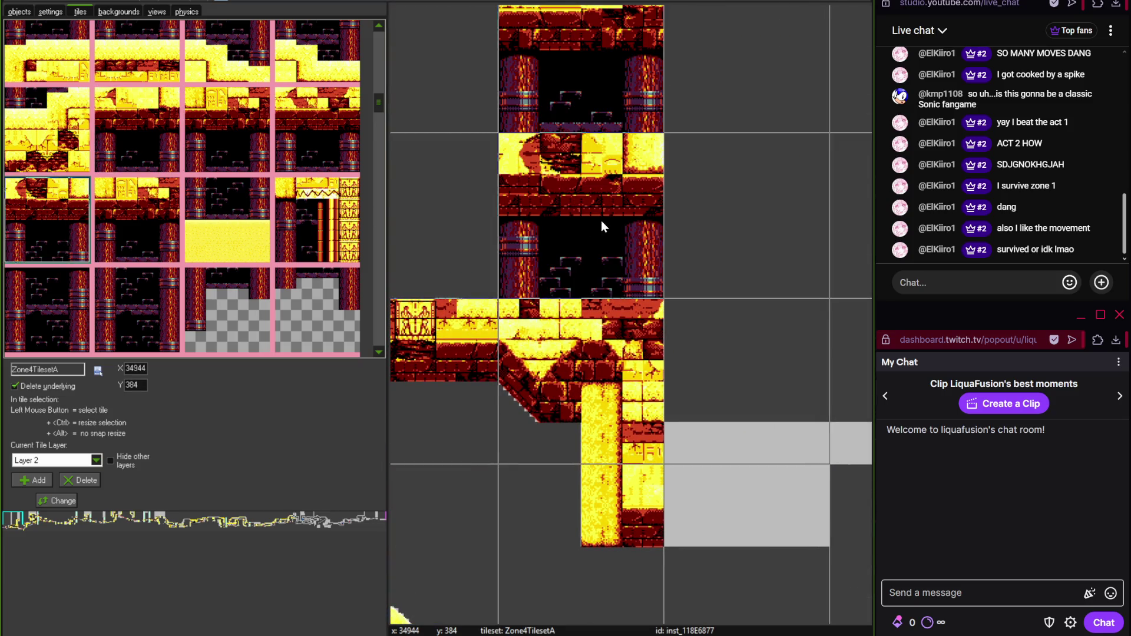
- Compare the stacked chamber tiles against the Photoshop reference map
scroll(602, 221, up, 2)
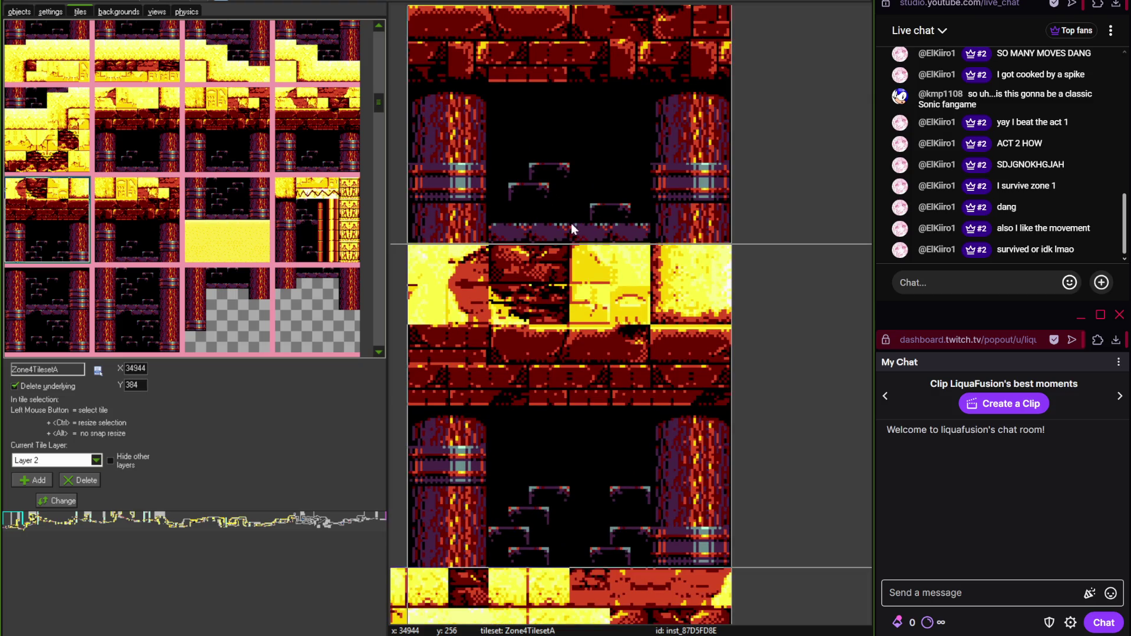
scroll(611, 241, down, 3)
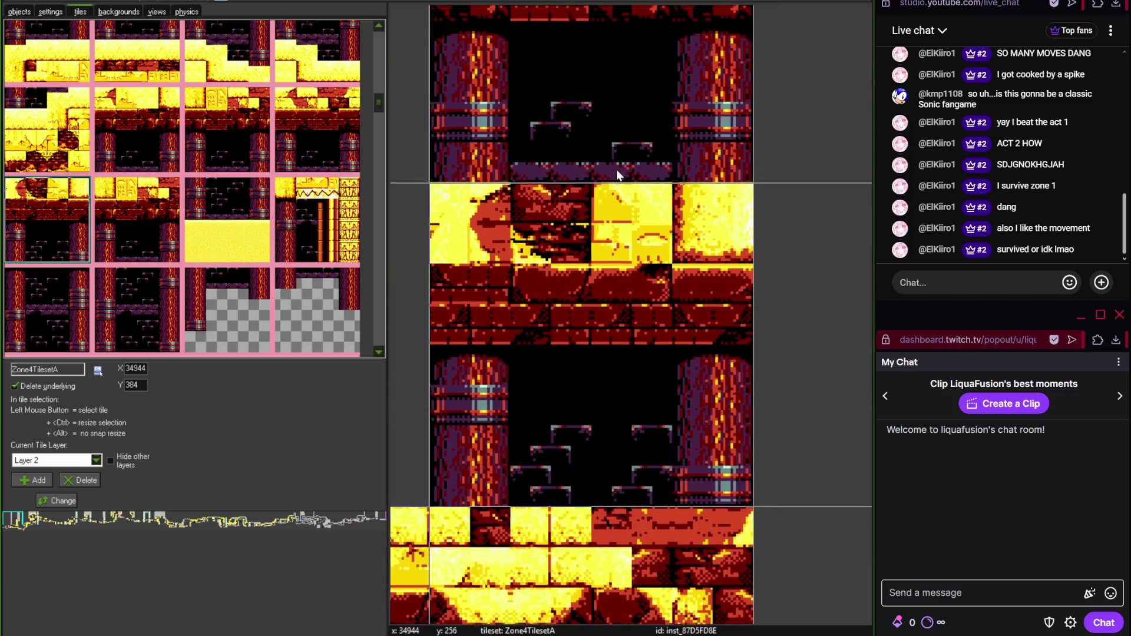
scroll(589, 271, up, 4)
key(alt+Tab)
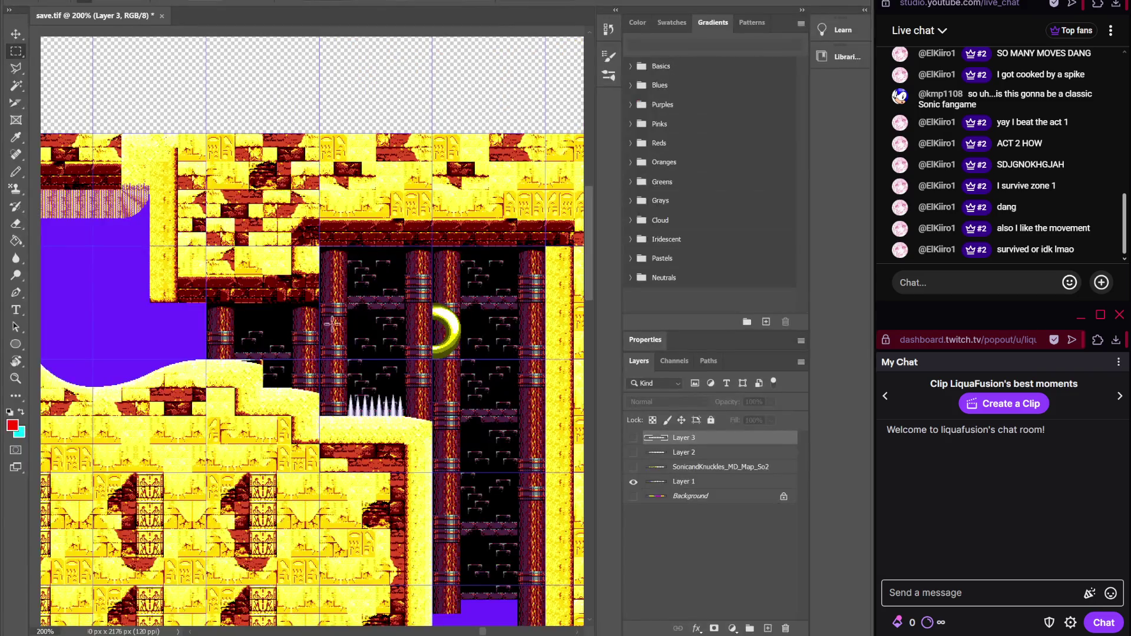
key(alt+Tab)
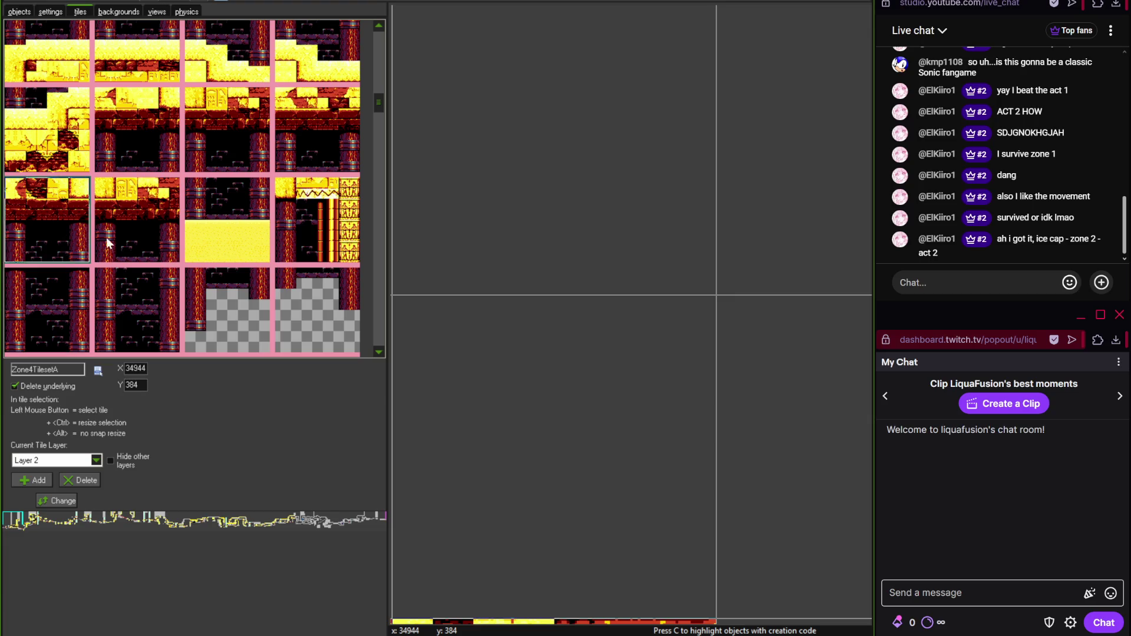
- Place a brick-topped dark chamber tile beside the yellow wall
click(136, 146)
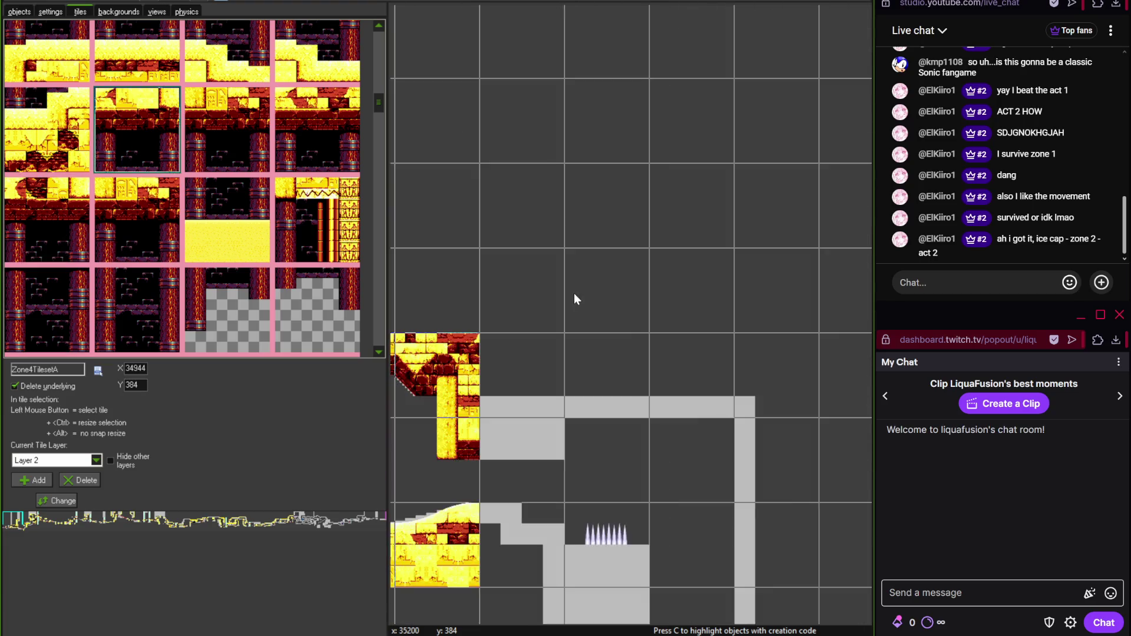
click(540, 297)
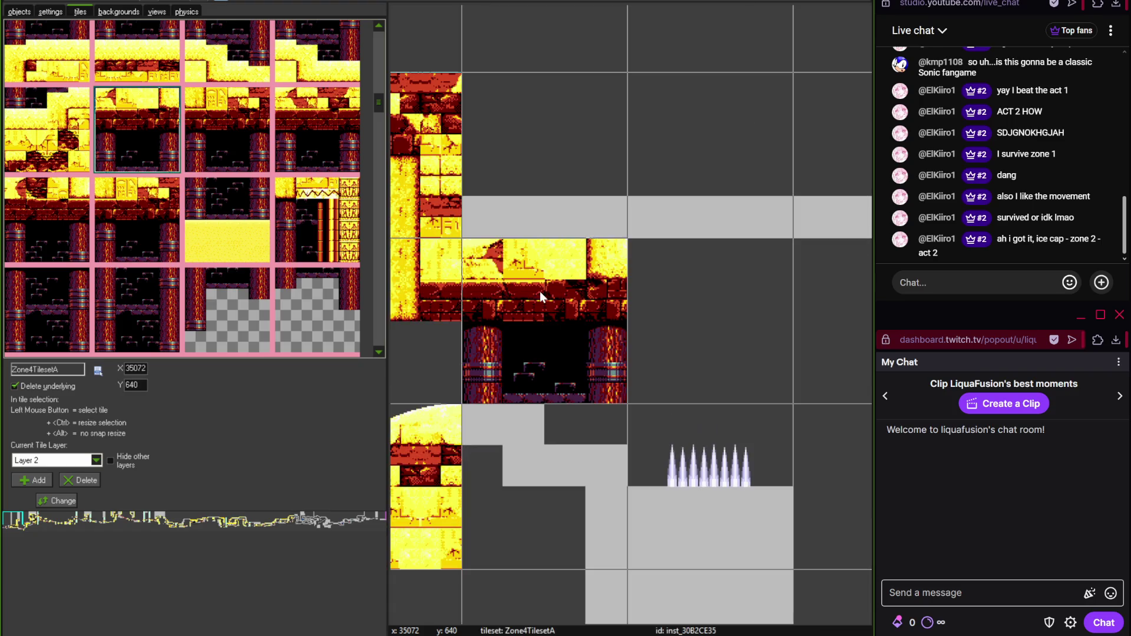
drag(525, 340, 507, 294)
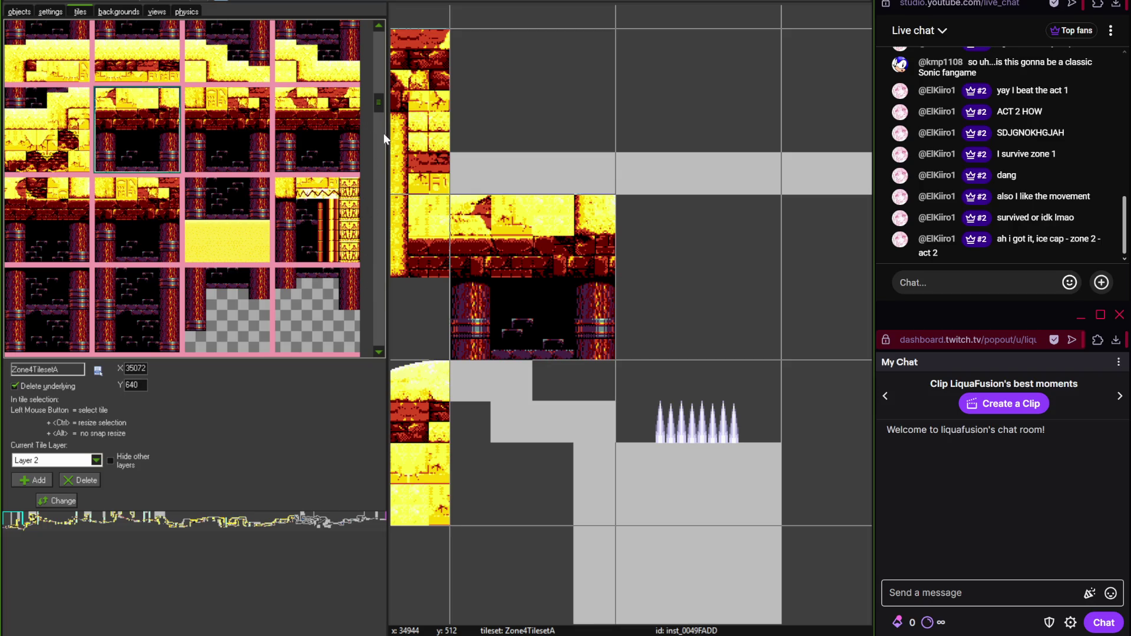
- Add a sandy temple floor tile over the grey slope below, then check the Photoshop reference
drag(379, 91, 379, 99)
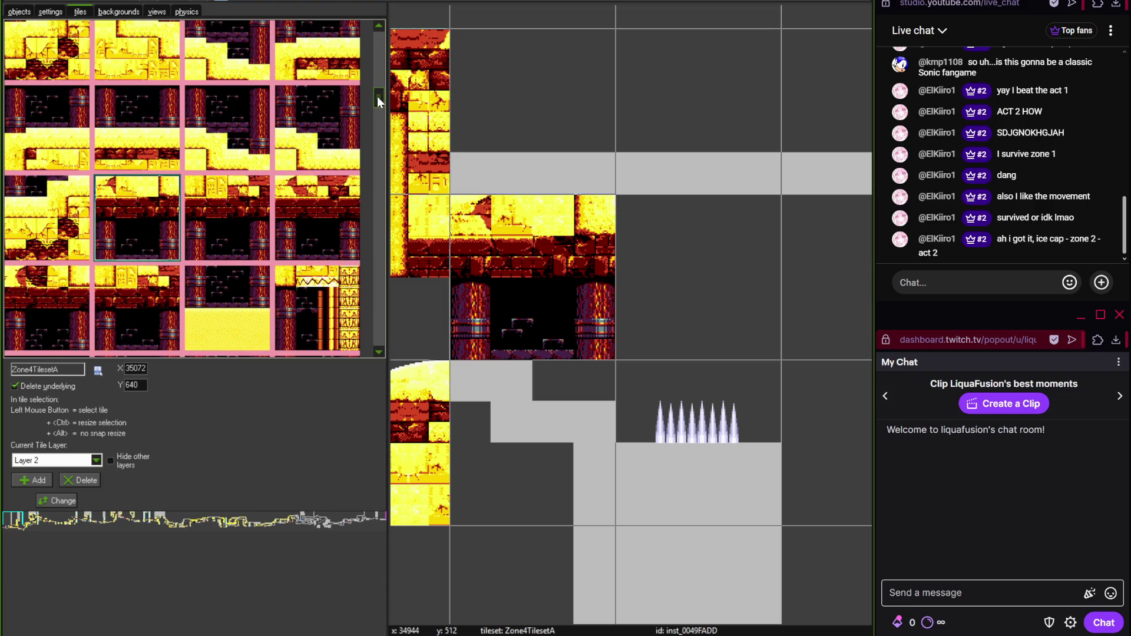
drag(377, 97, 380, 91)
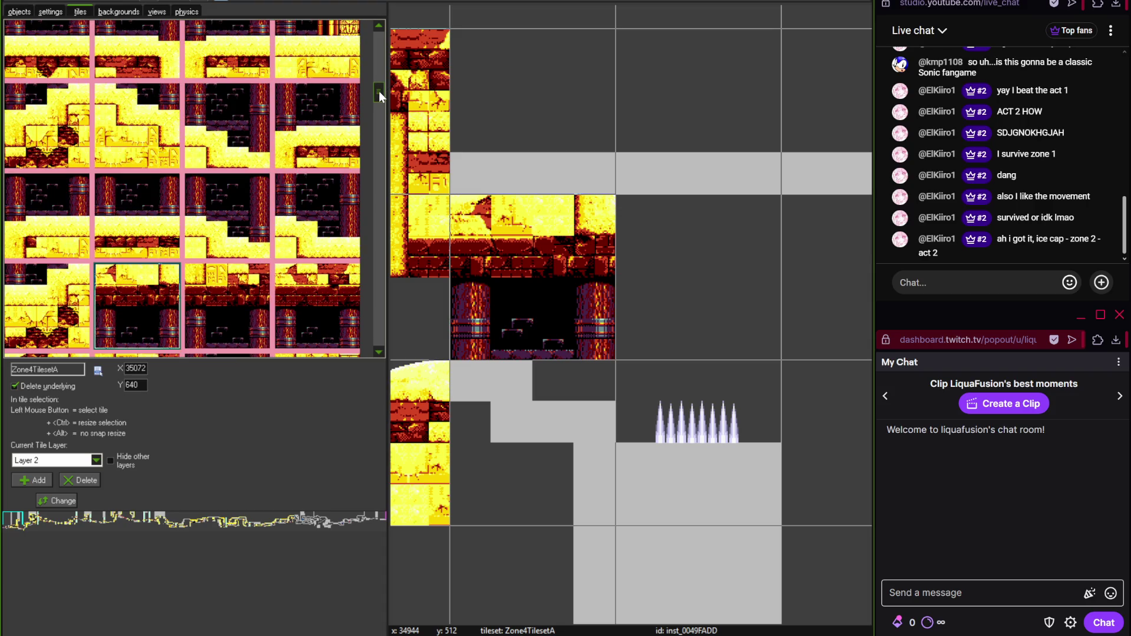
click(147, 135)
click(501, 443)
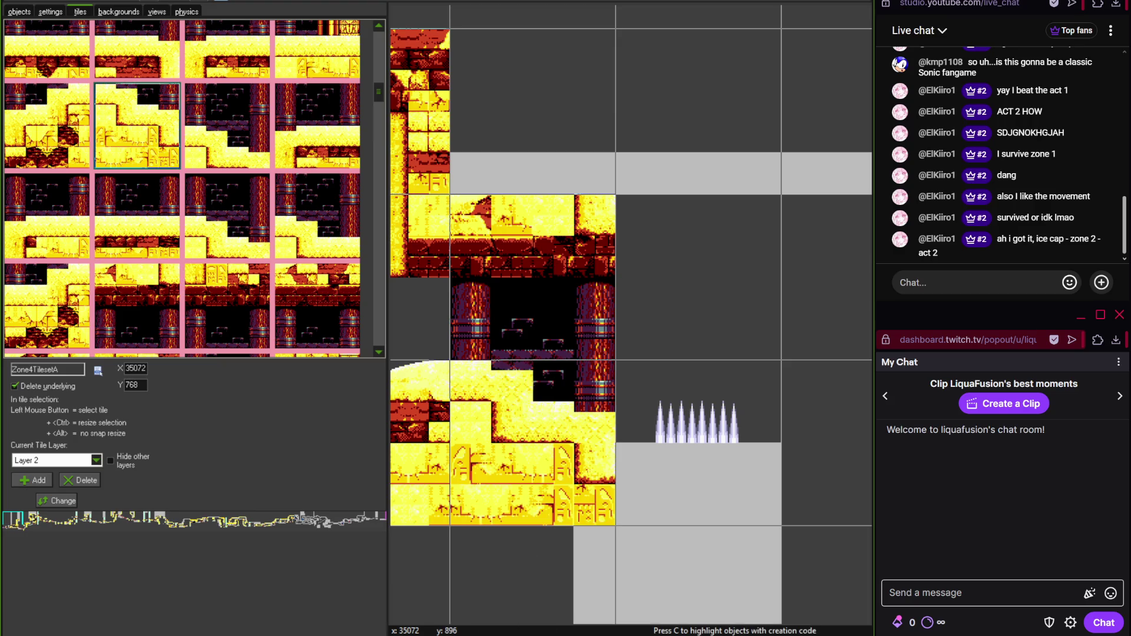
key(alt+Tab)
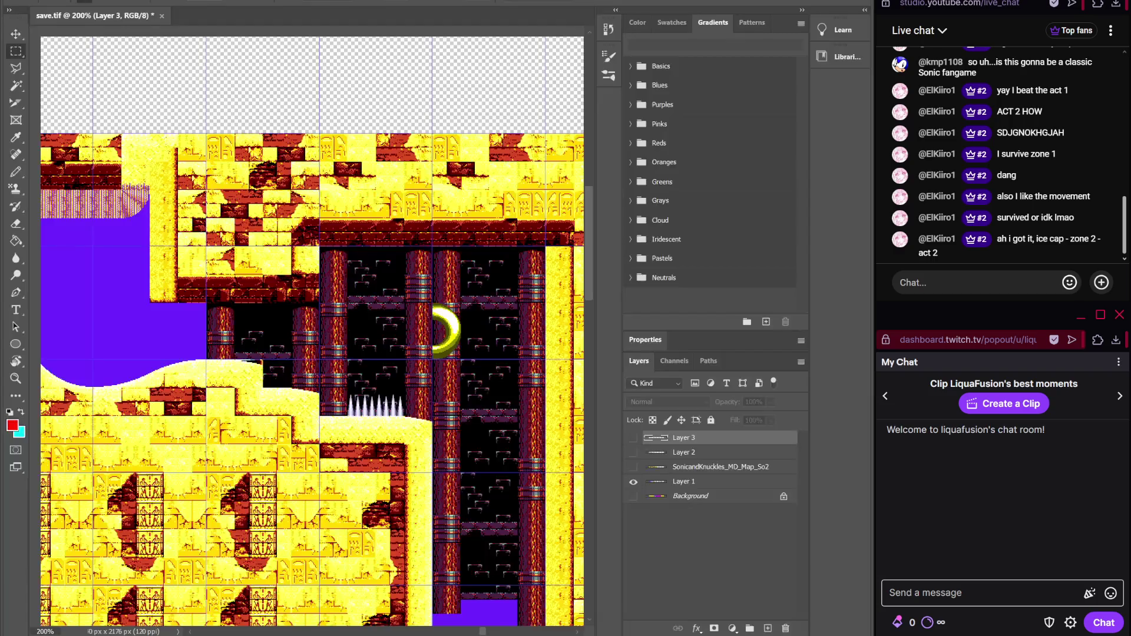
mouse_move(462, 635)
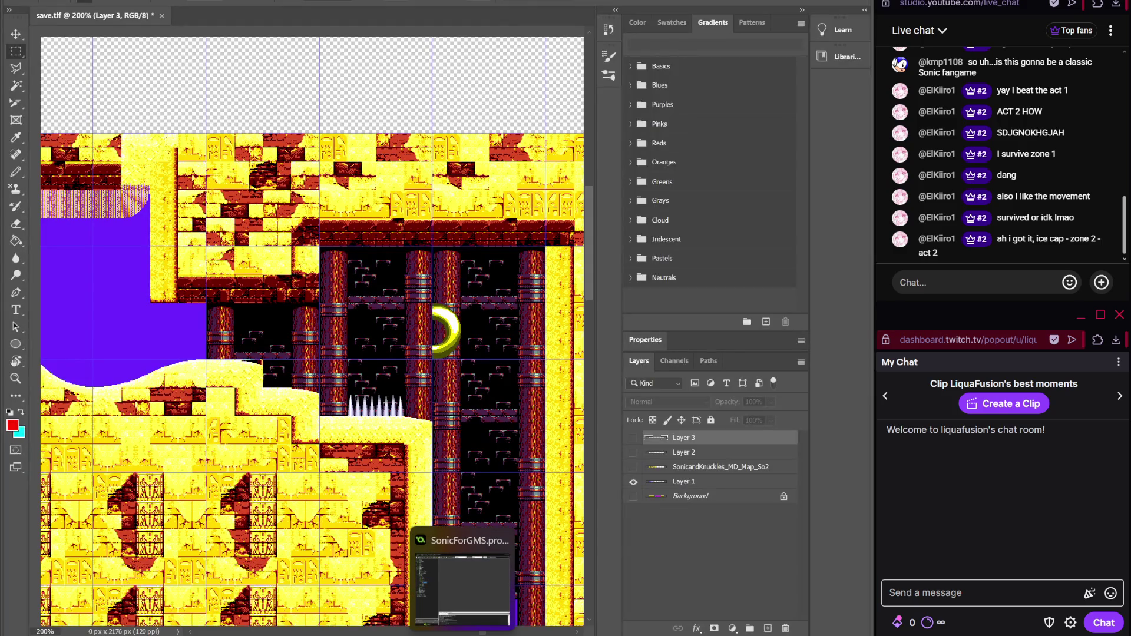
- Place the spike-pit chamber tile over the spikes and compare it with the reference map
click(462, 635)
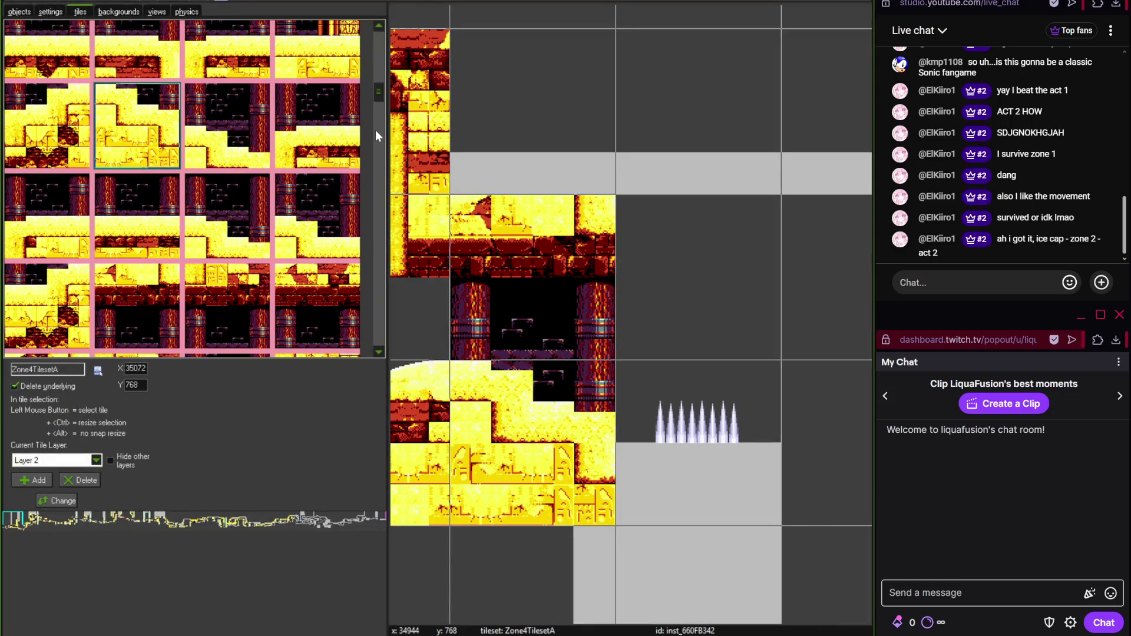
drag(378, 95, 379, 93)
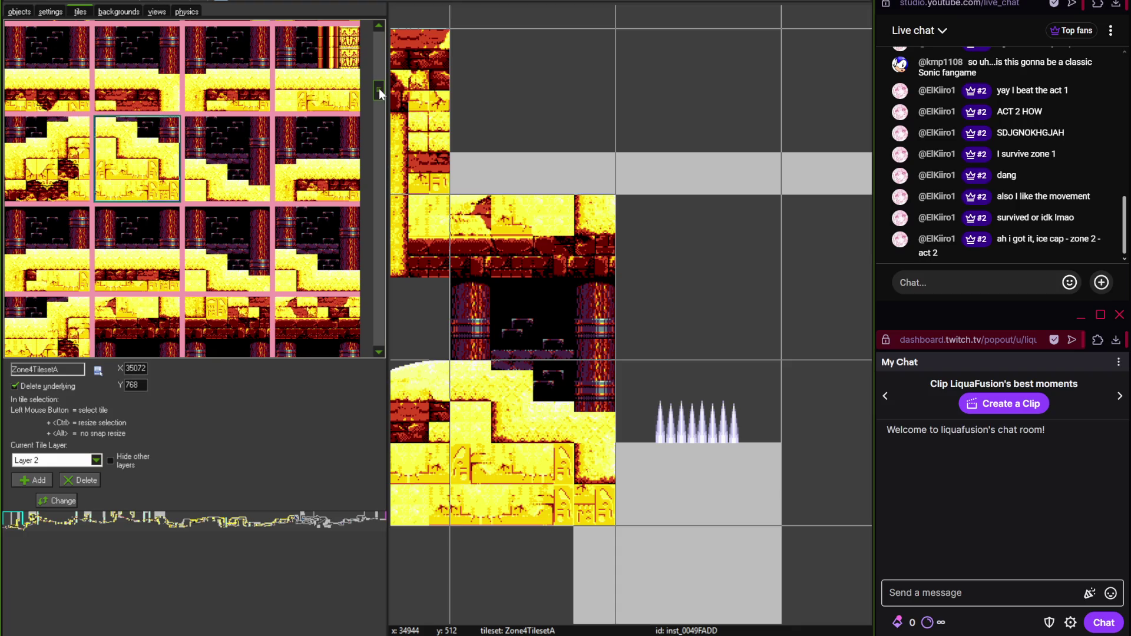
click(152, 77)
click(698, 441)
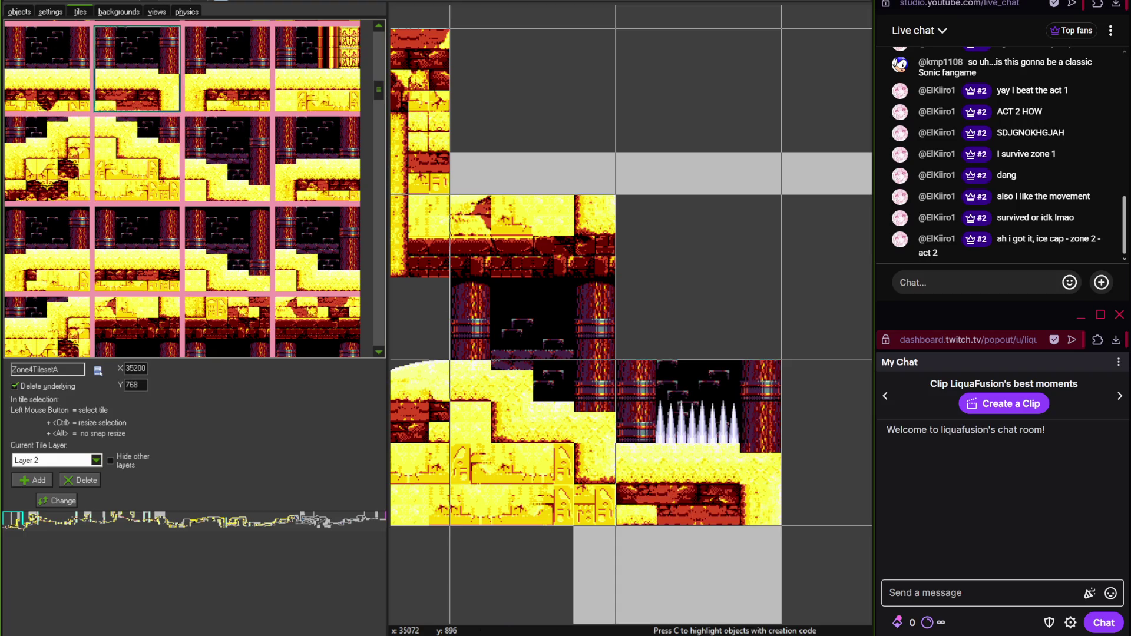
key(alt+Tab)
key(alt+Tab)
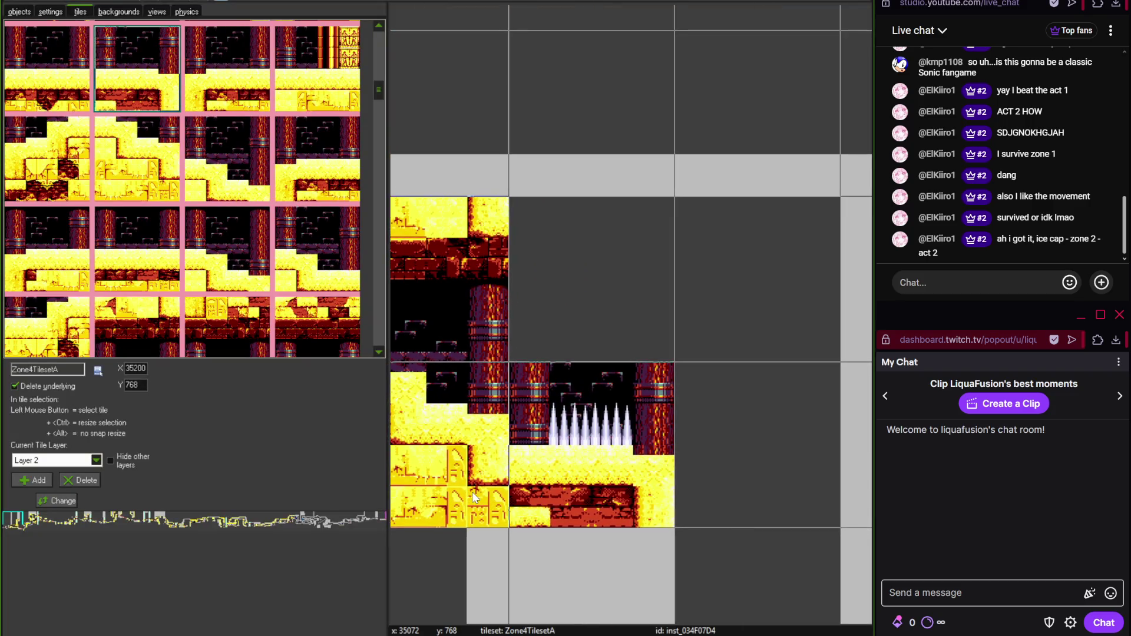
- Try two dark pillar tiles above the spike pit, then delete both after checking the reference
key(alt+Tab)
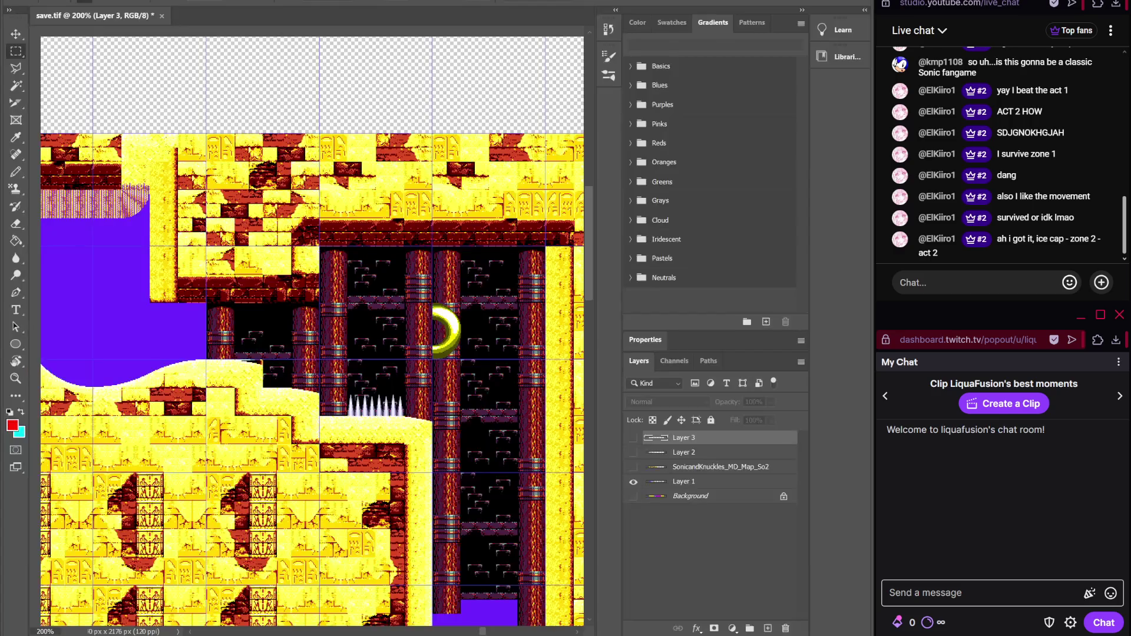
key(alt+Tab)
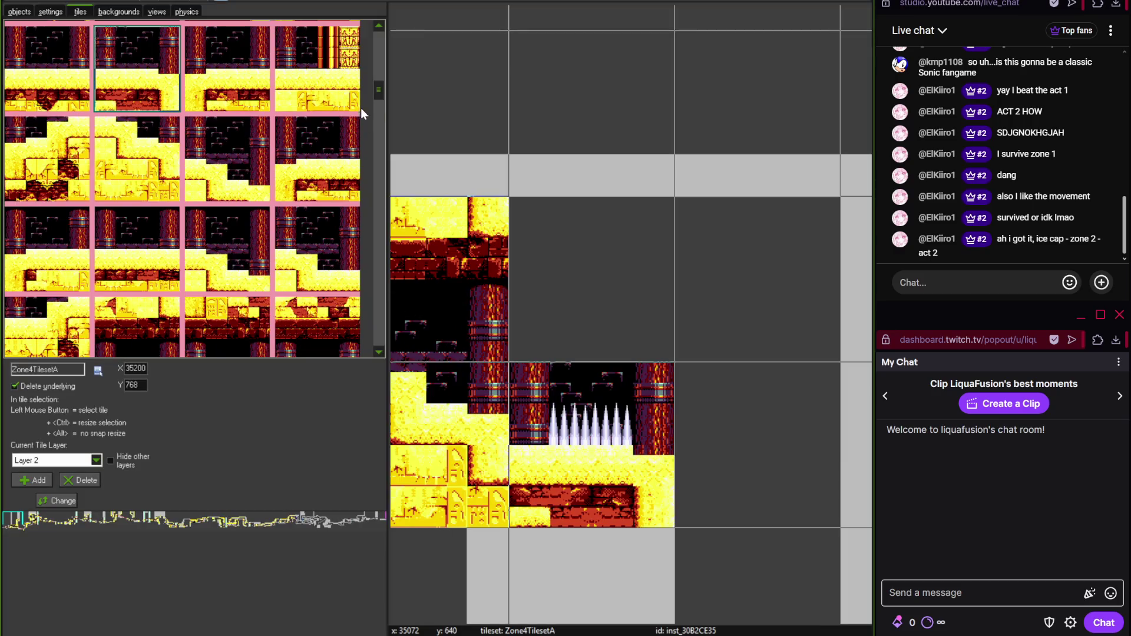
drag(378, 100, 380, 111)
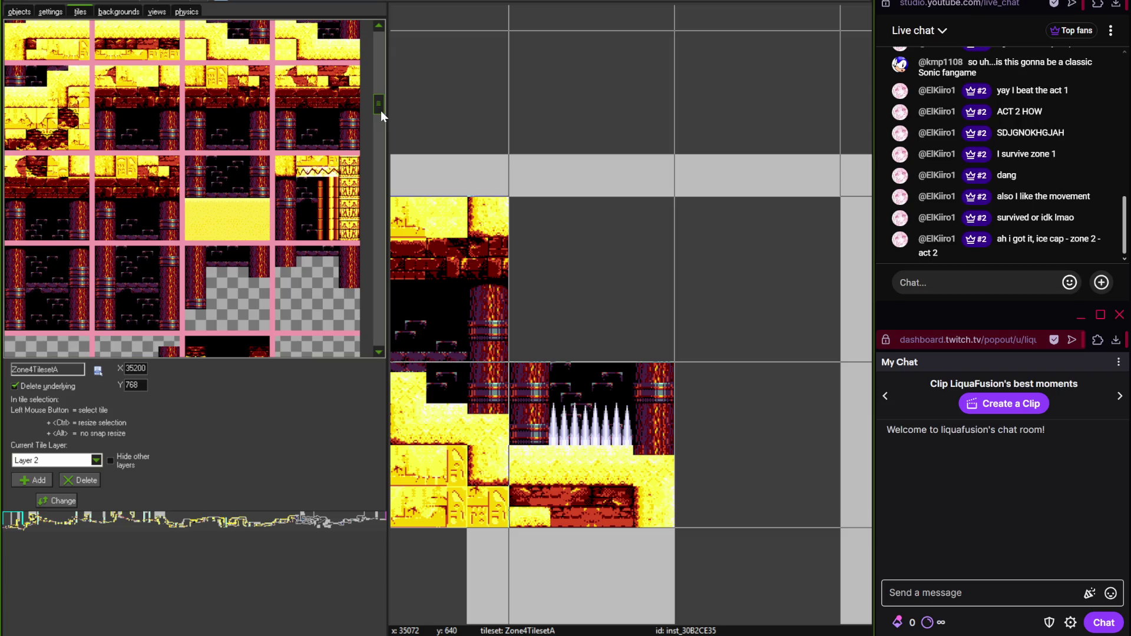
click(63, 283)
click(641, 262)
click(725, 287)
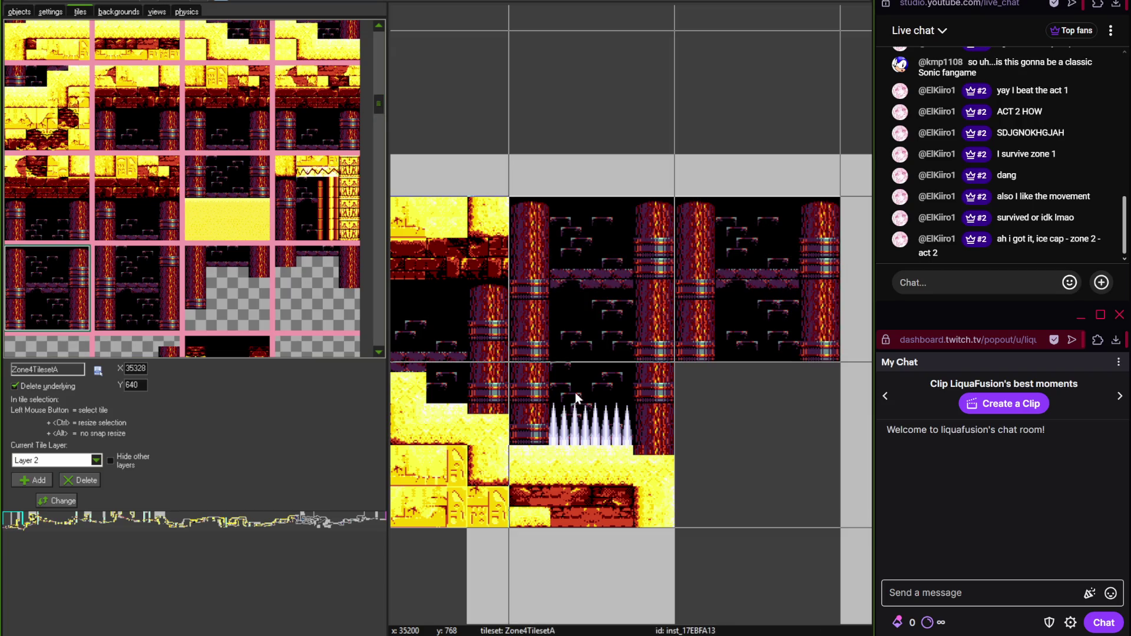
right_click(592, 278)
right_click(757, 278)
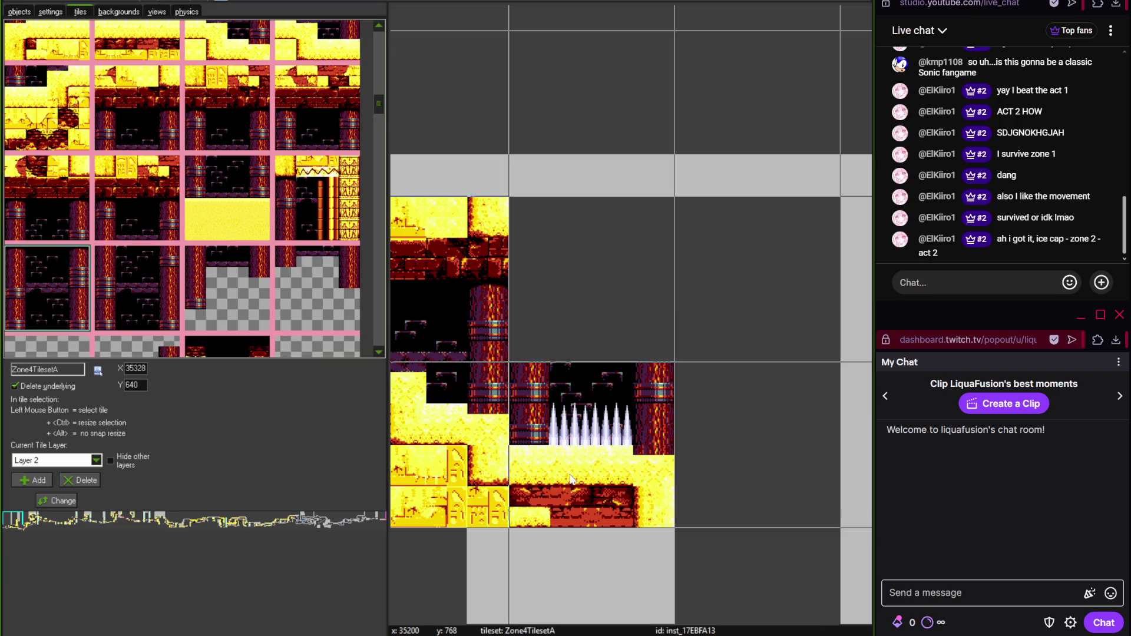
key(alt+Tab)
key(alt+Tab)
drag(382, 104, 378, 259)
- Lay sandy brick tiles along the top row, including two brick-bottomed copies and the top-left cell
click(317, 264)
drag(589, 165, 740, 167)
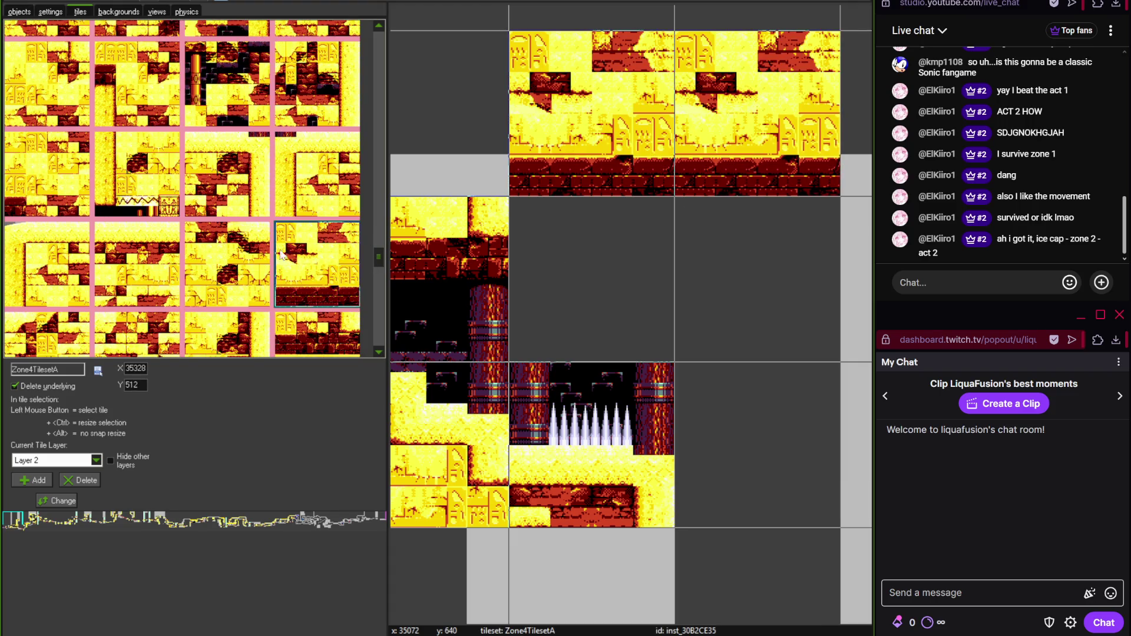
click(129, 35)
click(448, 112)
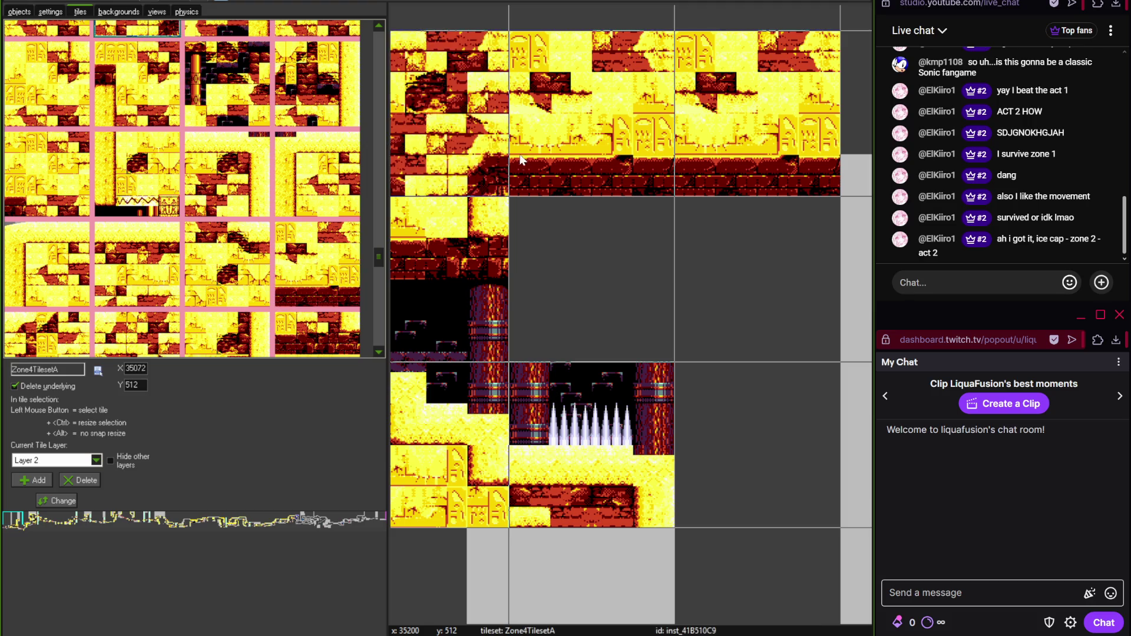
scroll(536, 178, down, 2)
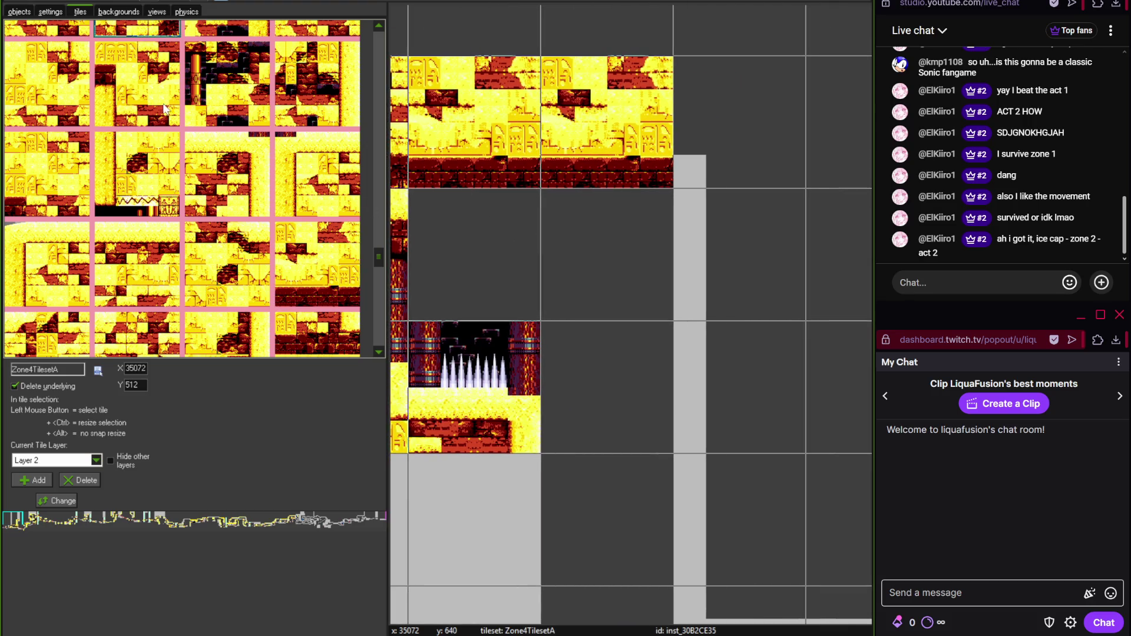
scroll(381, 248, up, 5)
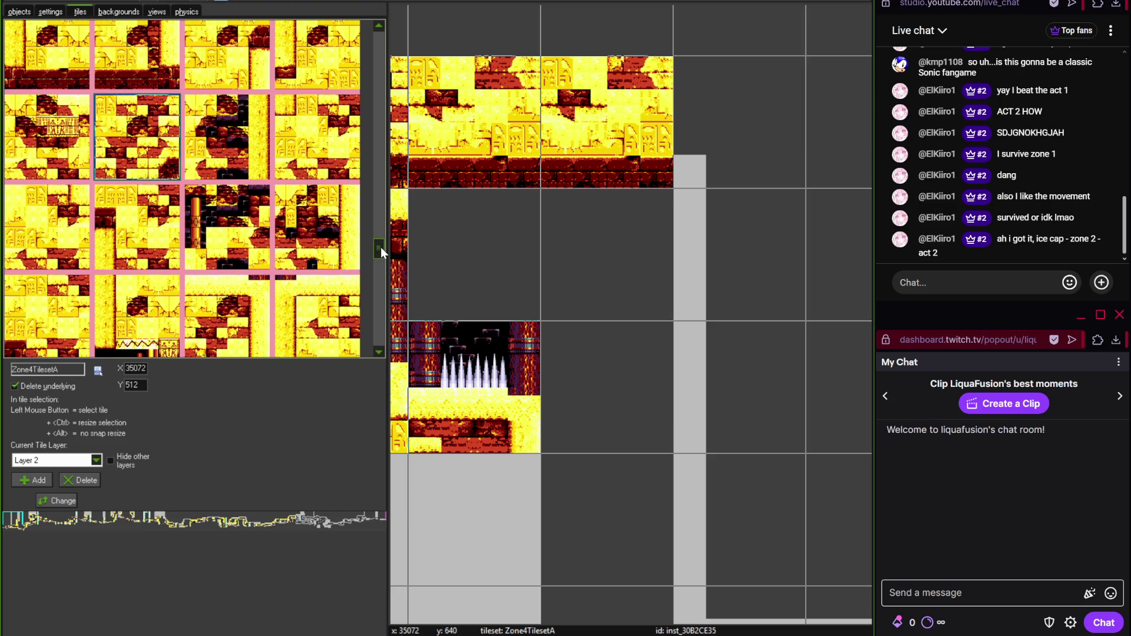
- Add a temple wall tile beside the upper platform and paint a three-tile wall column
click(49, 249)
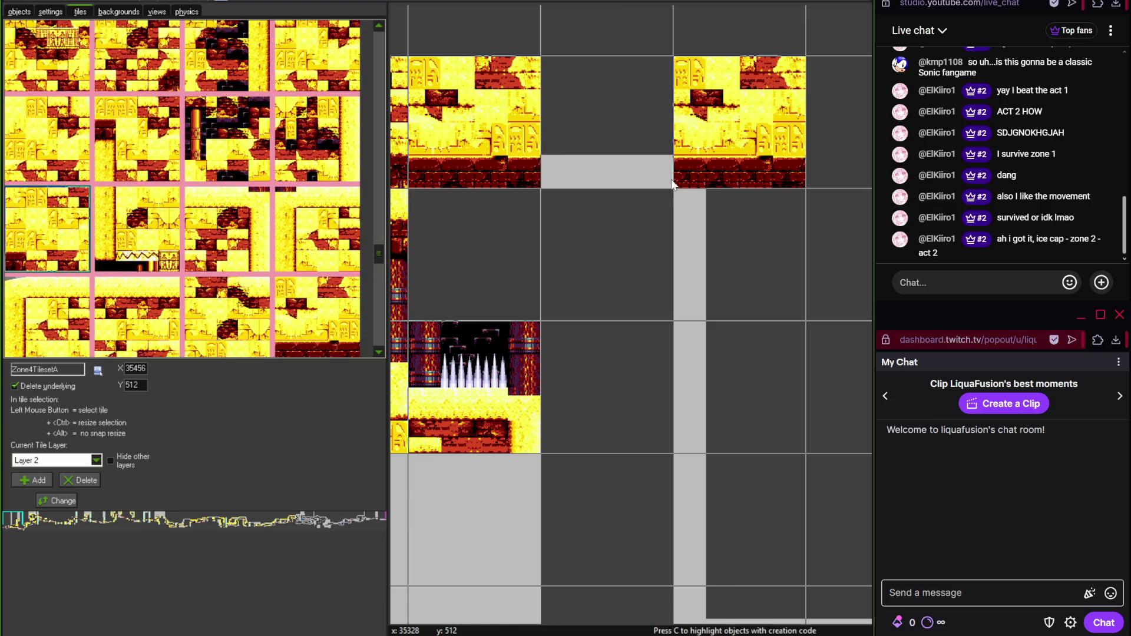
click(715, 158)
scroll(707, 298, down, 1)
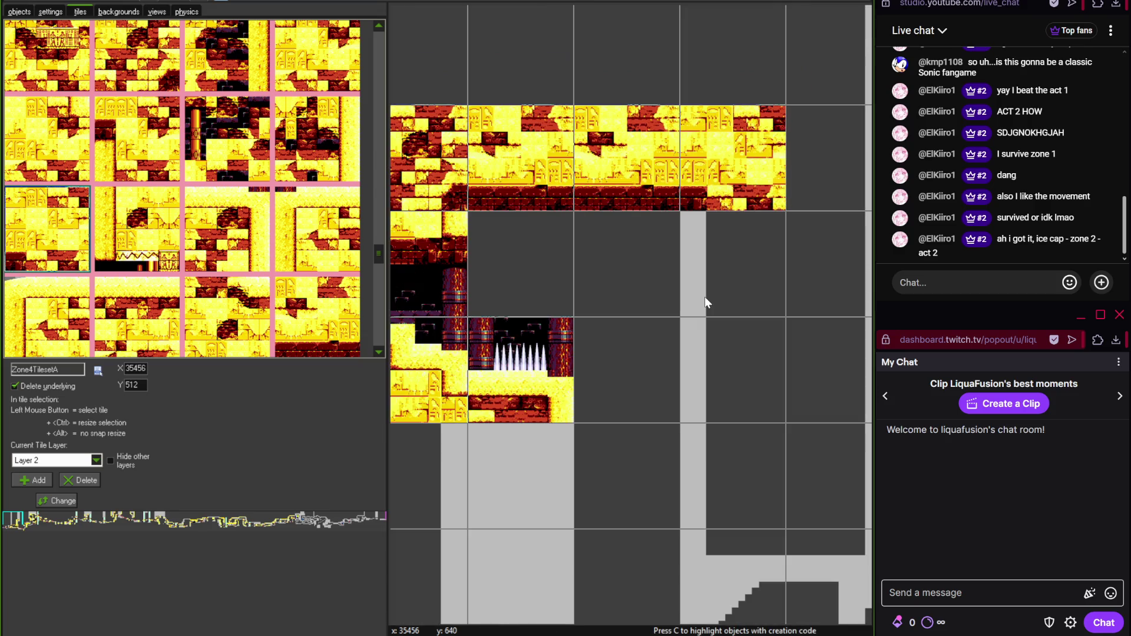
drag(379, 253, 383, 218)
click(316, 226)
drag(733, 266, 722, 457)
scroll(653, 301, down, 3)
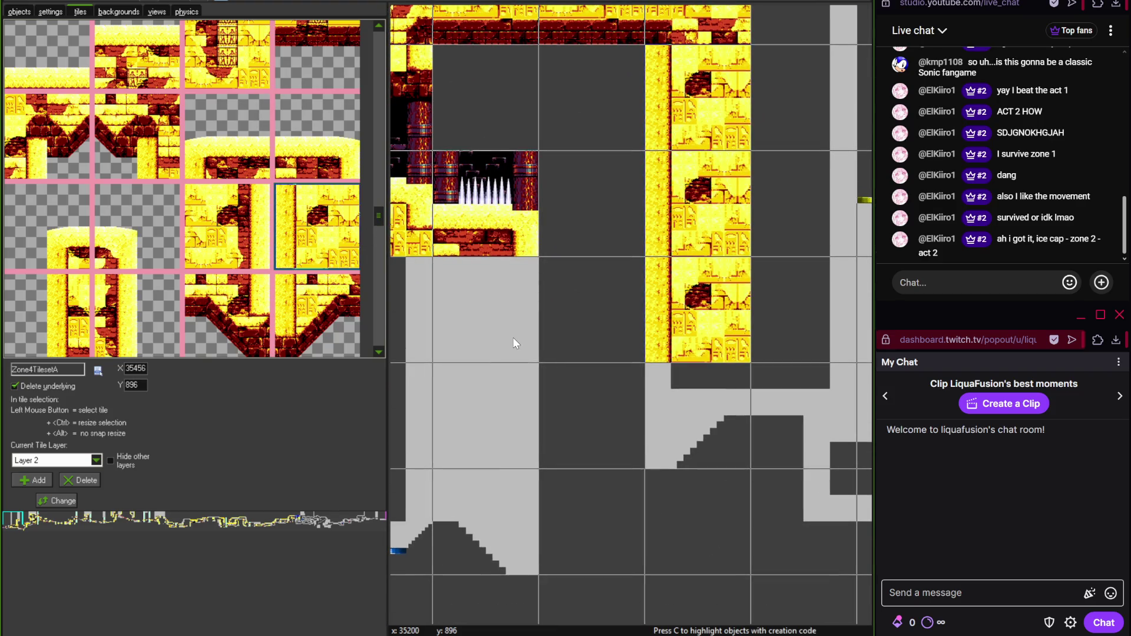
- Paint temple wall tiles down the vertical shaft
click(267, 239)
scroll(663, 316, left, 2)
scroll(663, 316, down, 1)
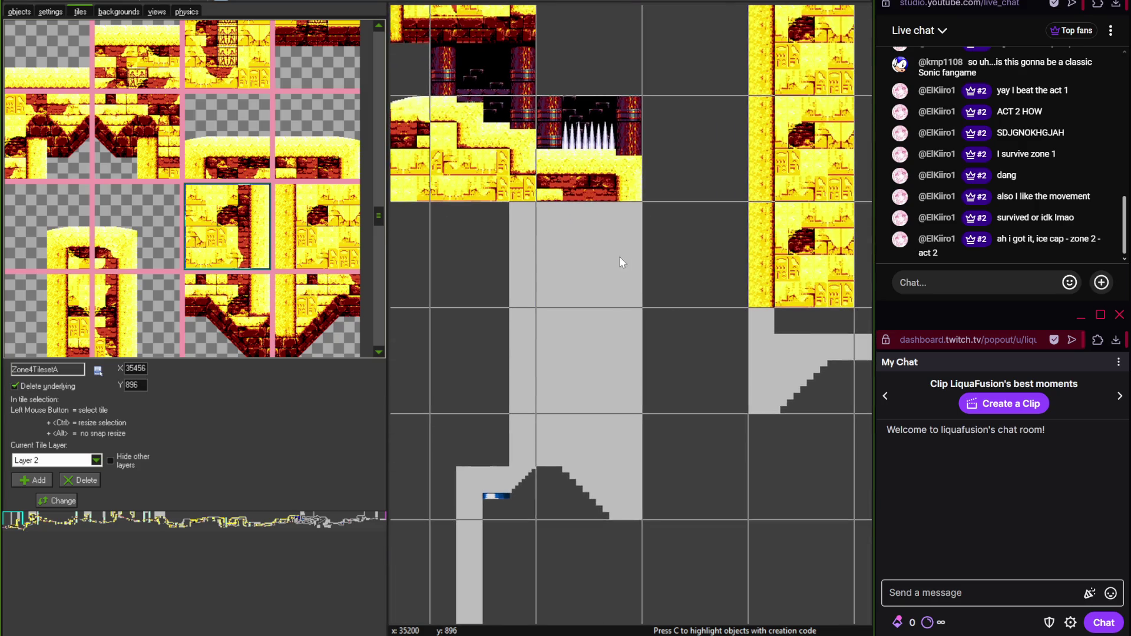
drag(620, 257, 639, 330)
scroll(457, 346, right, 2)
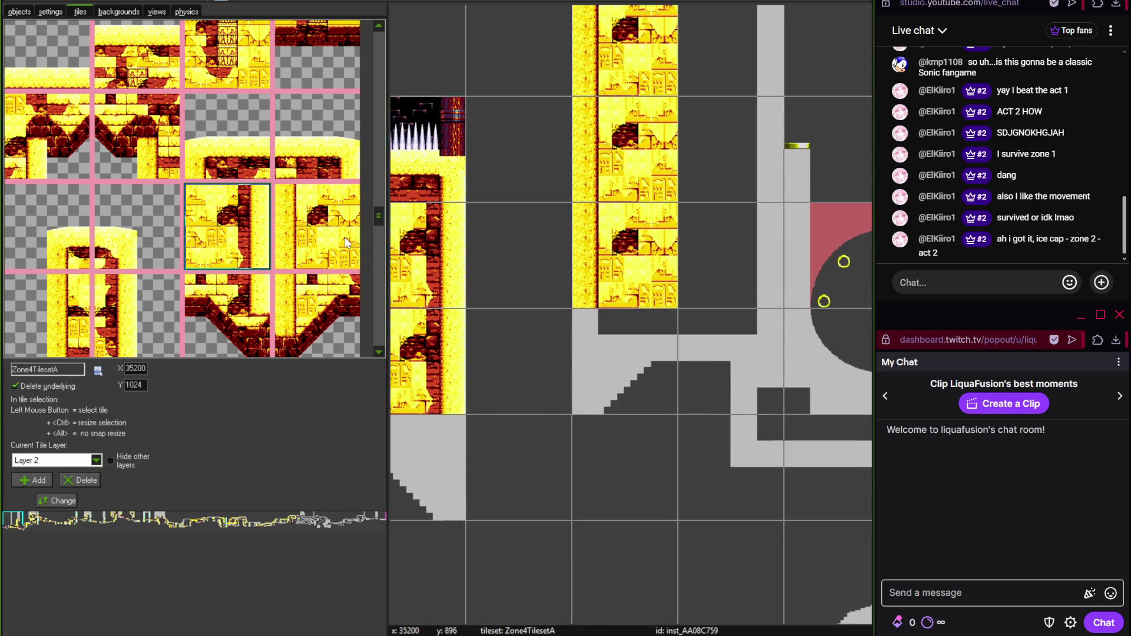
- Cap the shaft with a diagonal brick tile on the slope and a V-shaped tile at its bottom
click(330, 325)
click(602, 351)
scroll(646, 319, left, 2)
scroll(646, 319, down, 1)
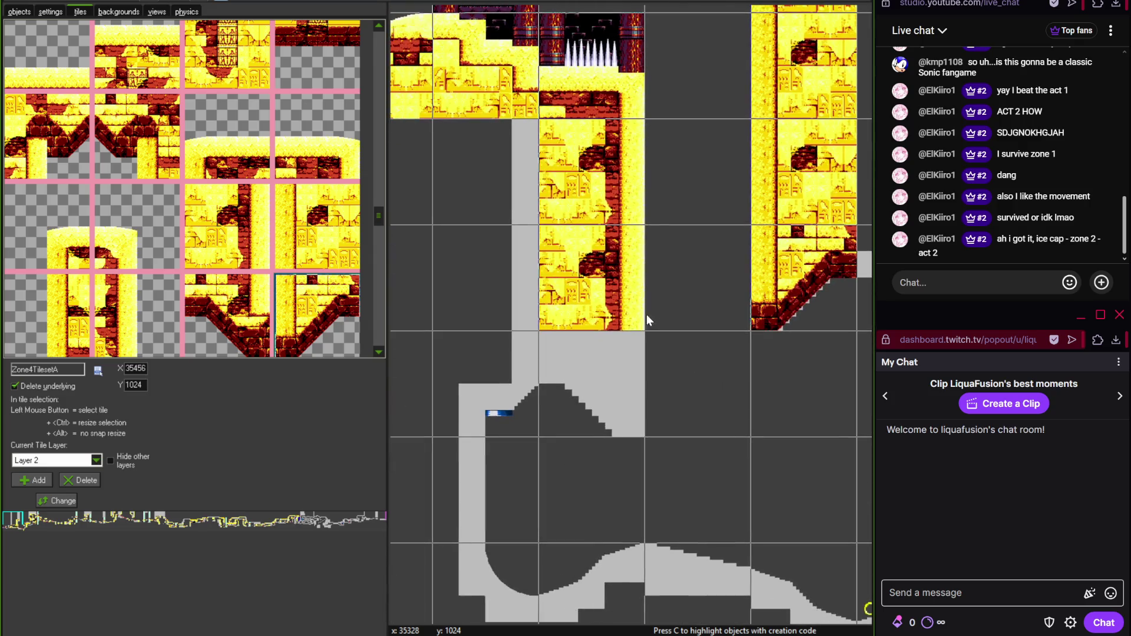
click(233, 309)
drag(535, 356, 589, 365)
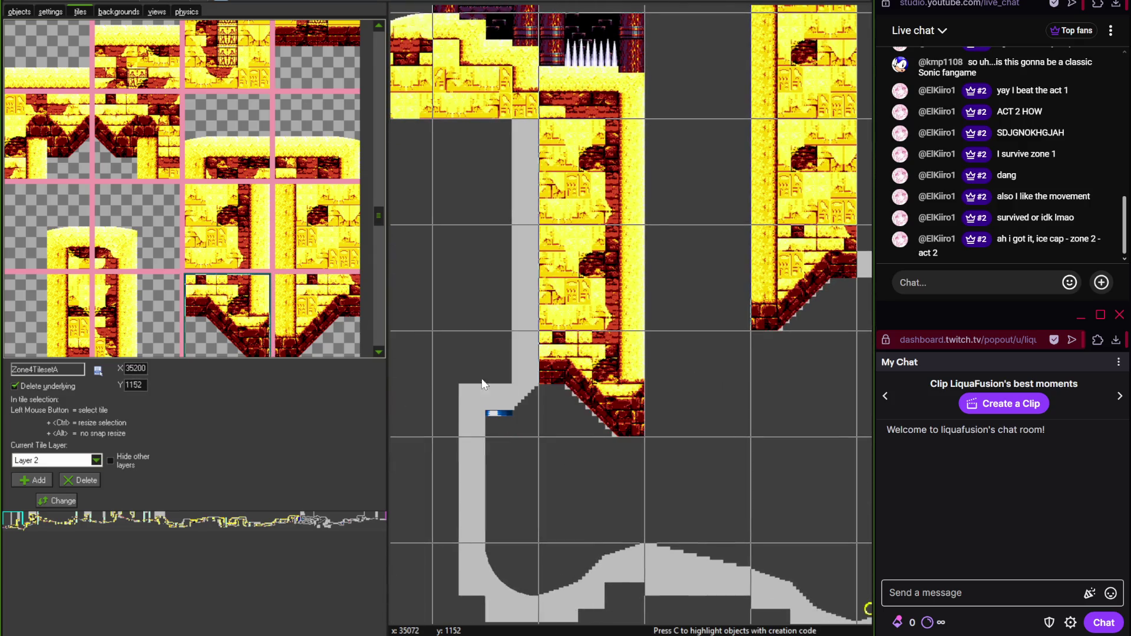
- Pan the Photoshop reference map to the matching area to check the shaft
scroll(496, 341, down, 1)
scroll(458, 341, right, 2)
scroll(458, 341, right, 1)
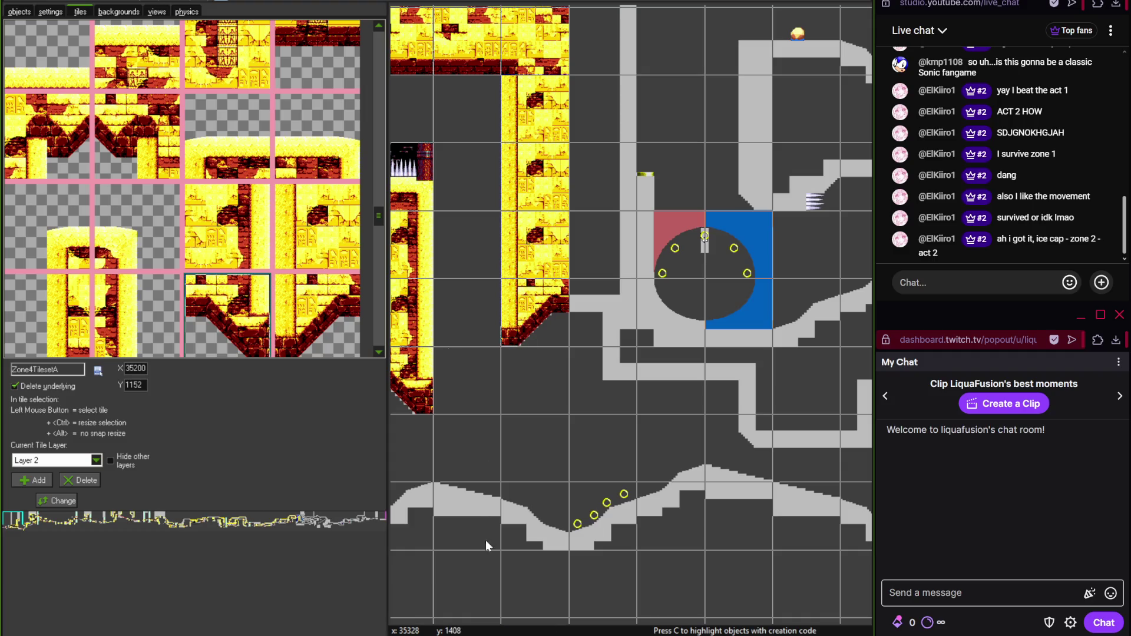
key(alt+Tab)
mouse_move(482, 474)
mouse_down()
mouse_move(318, 333)
mouse_move(283, 229)
mouse_up()
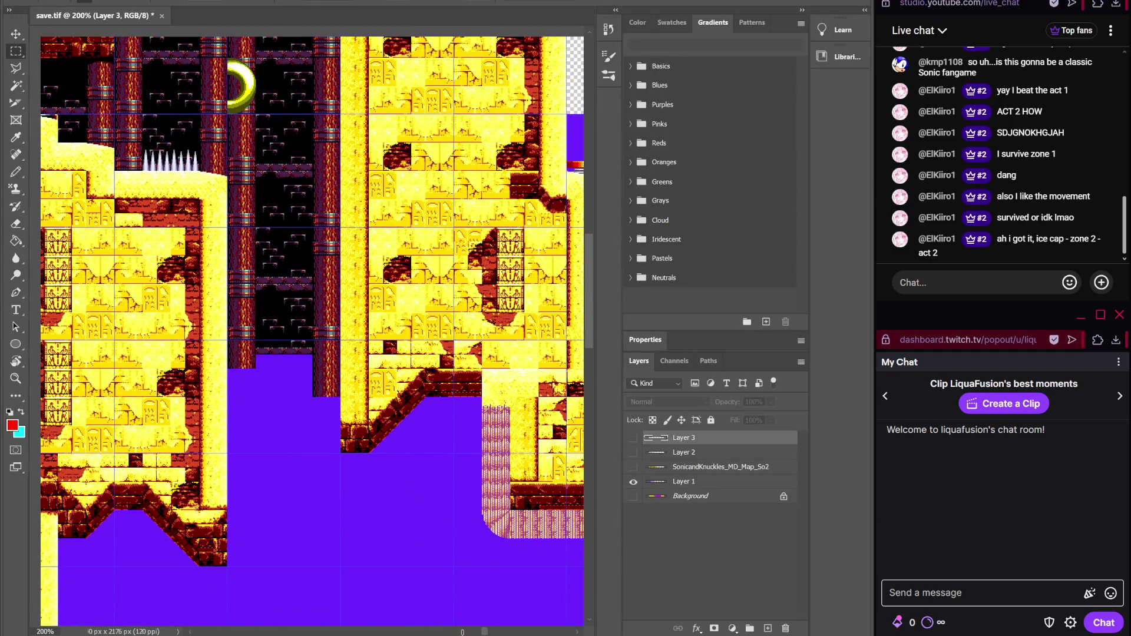
key(alt+Tab)
- Paint the M-shaped brick tile across two cells below the shaft and review the result
scroll(657, 425, up, 1)
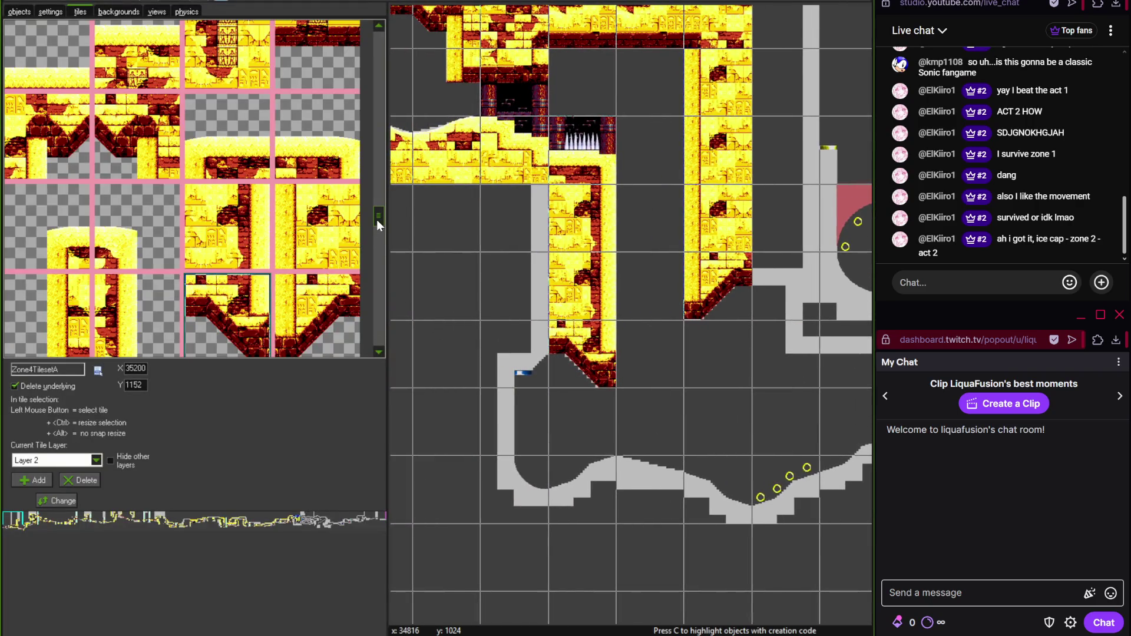
scroll(377, 221, down, 1)
click(47, 81)
click(544, 366)
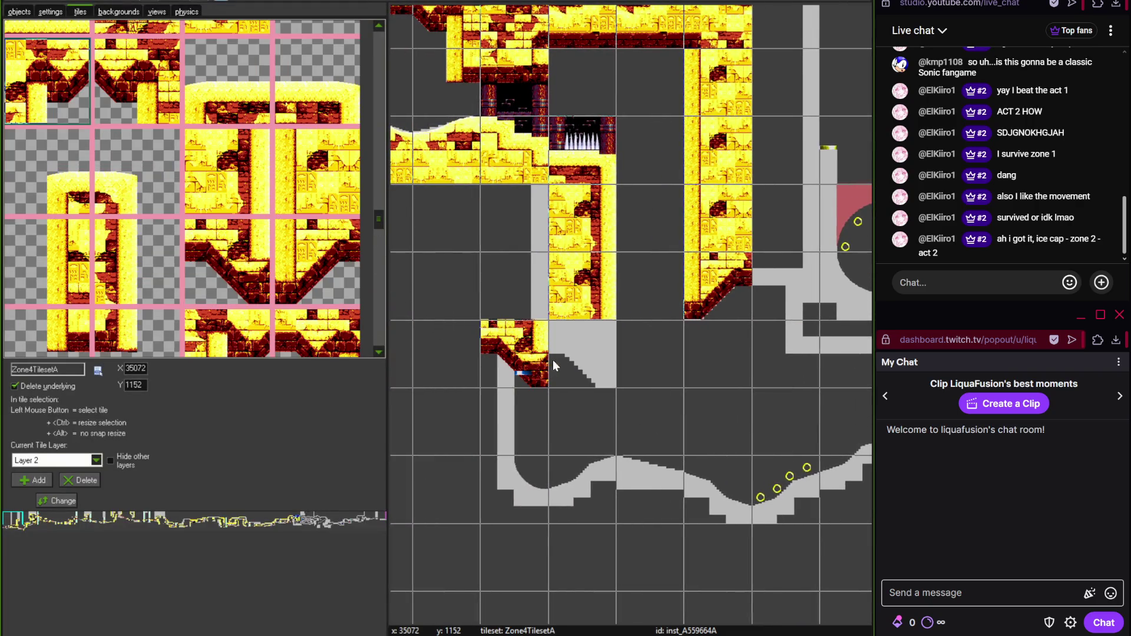
drag(552, 366, 497, 352)
scroll(461, 334, up, 2)
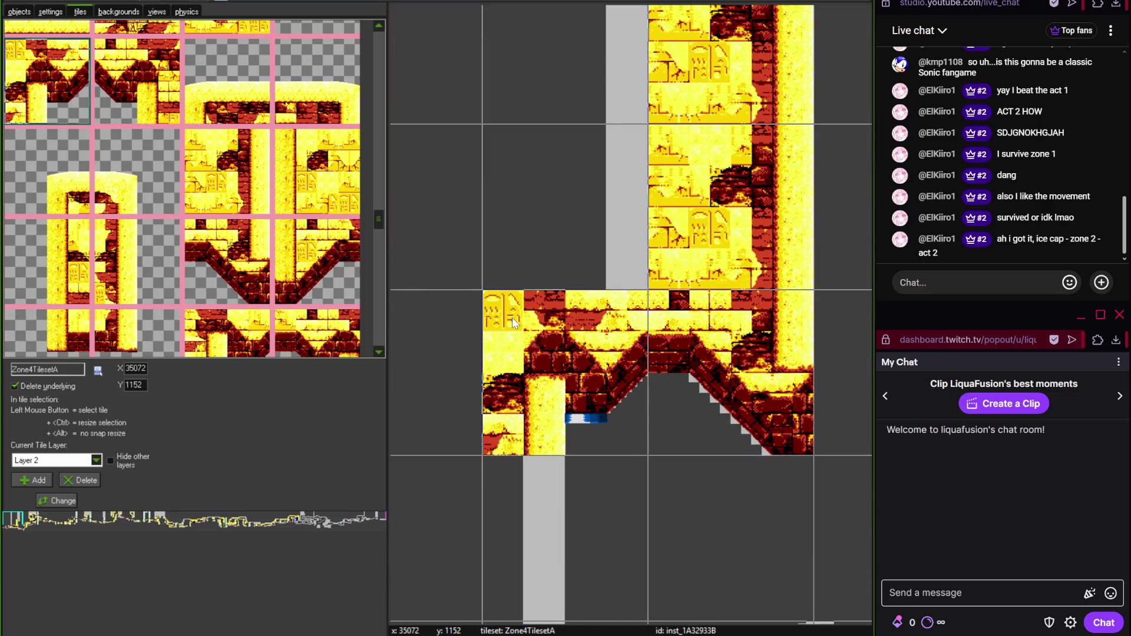
scroll(501, 238, down, 2)
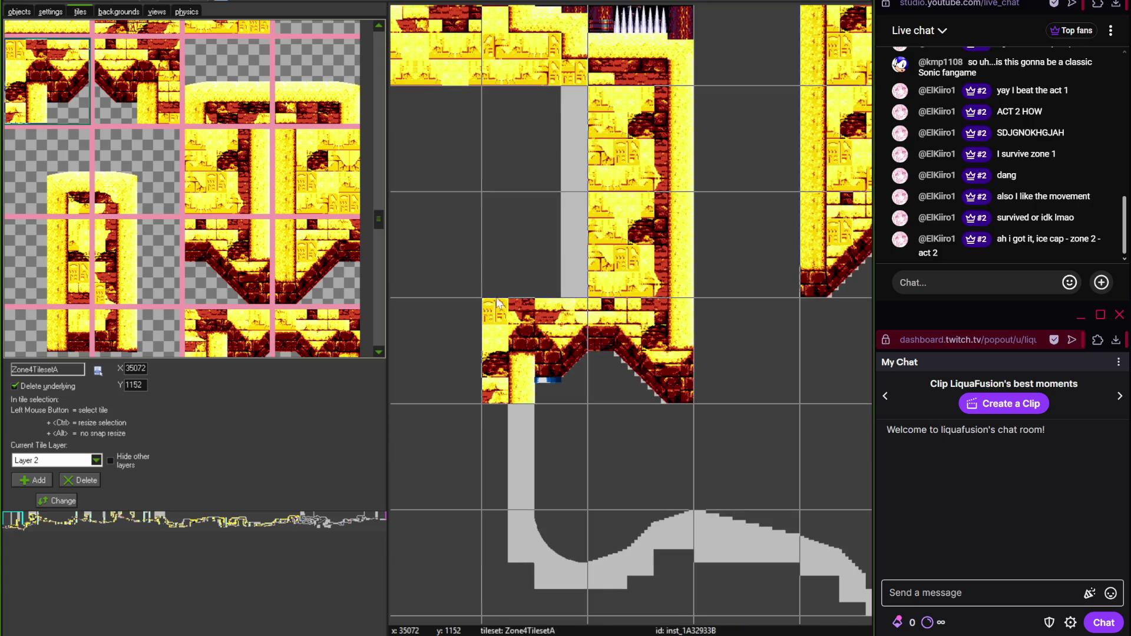
scroll(471, 244, right, 2)
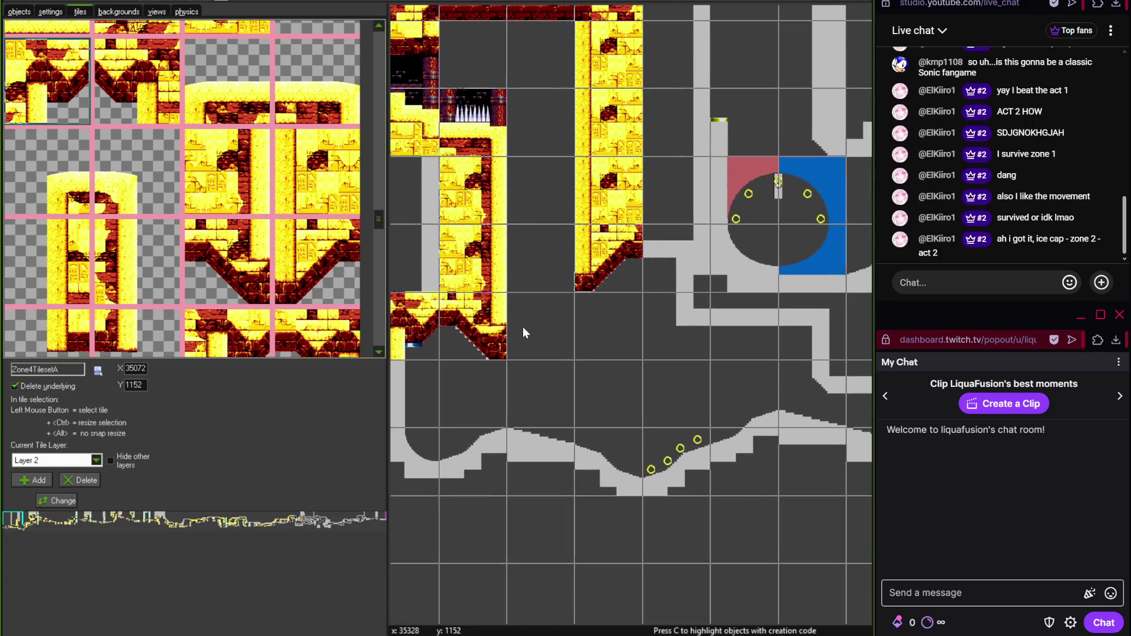
scroll(523, 304, down, 2)
scroll(518, 291, left, 2)
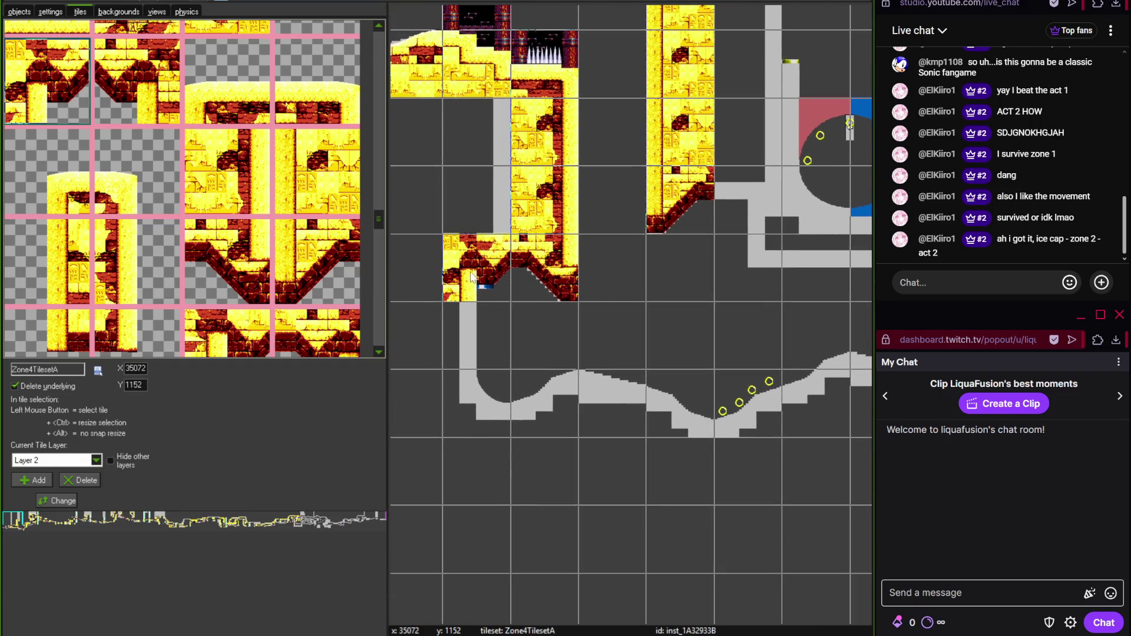
scroll(379, 214, up, 2)
scroll(380, 212, up, 4)
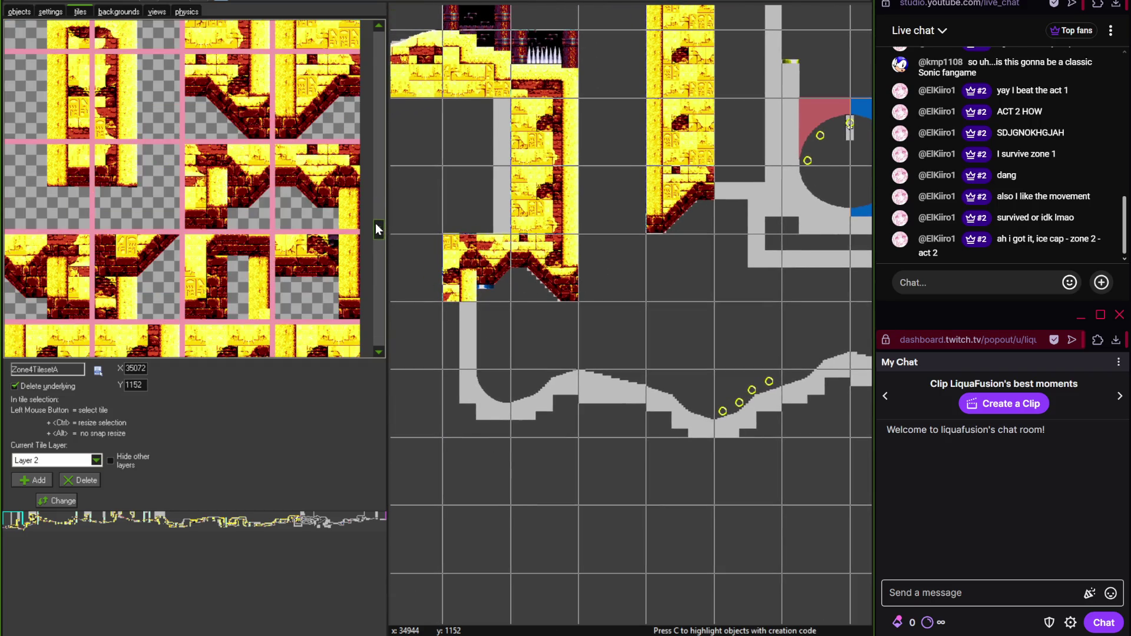
- Add a wall tile below the left column and a curved sand tile at its base
mouse_move(382, 208)
mouse_down()
mouse_move(380, 141)
mouse_move(377, 337)
mouse_move(373, 312)
mouse_up()
click(137, 118)
click(475, 327)
click(232, 190)
click(479, 384)
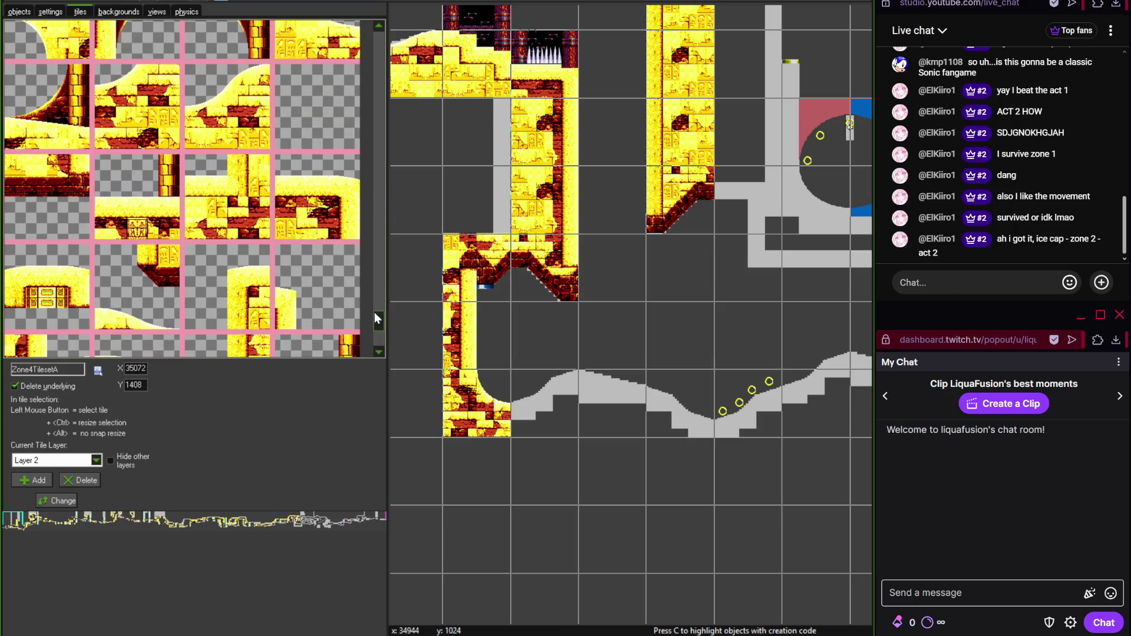
- Continue the curve with more curved sandy floor tiles until it meets the wavy ground
click(227, 106)
click(530, 400)
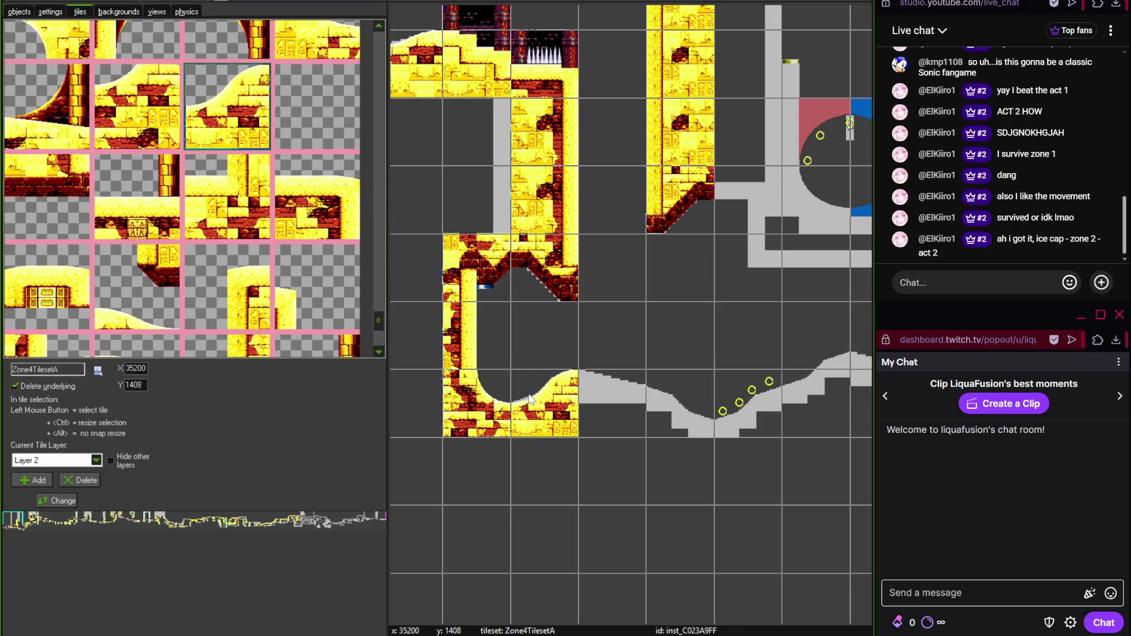
click(382, 309)
drag(379, 307, 378, 295)
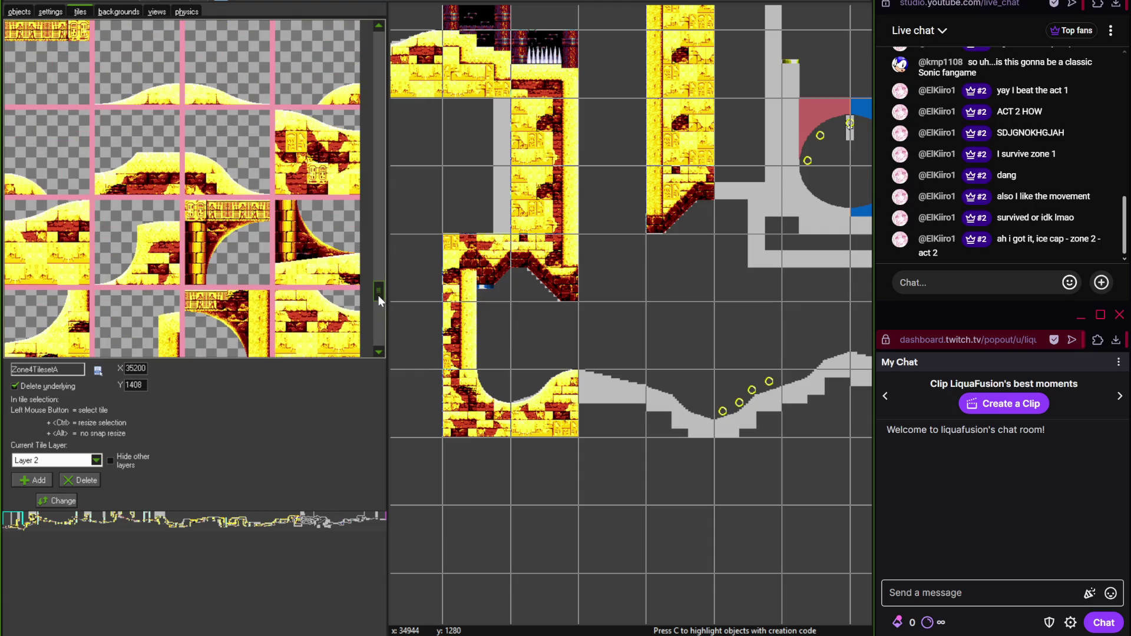
click(377, 299)
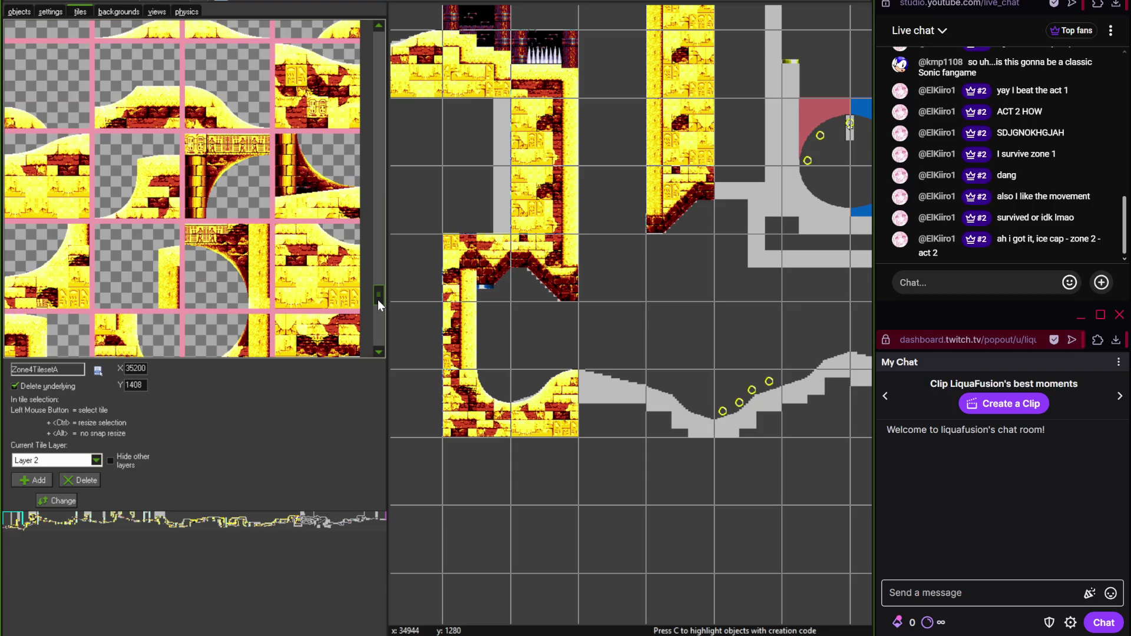
click(376, 299)
mouse_move(377, 305)
mouse_down()
mouse_move(380, 295)
mouse_move(378, 330)
mouse_move(377, 295)
mouse_up()
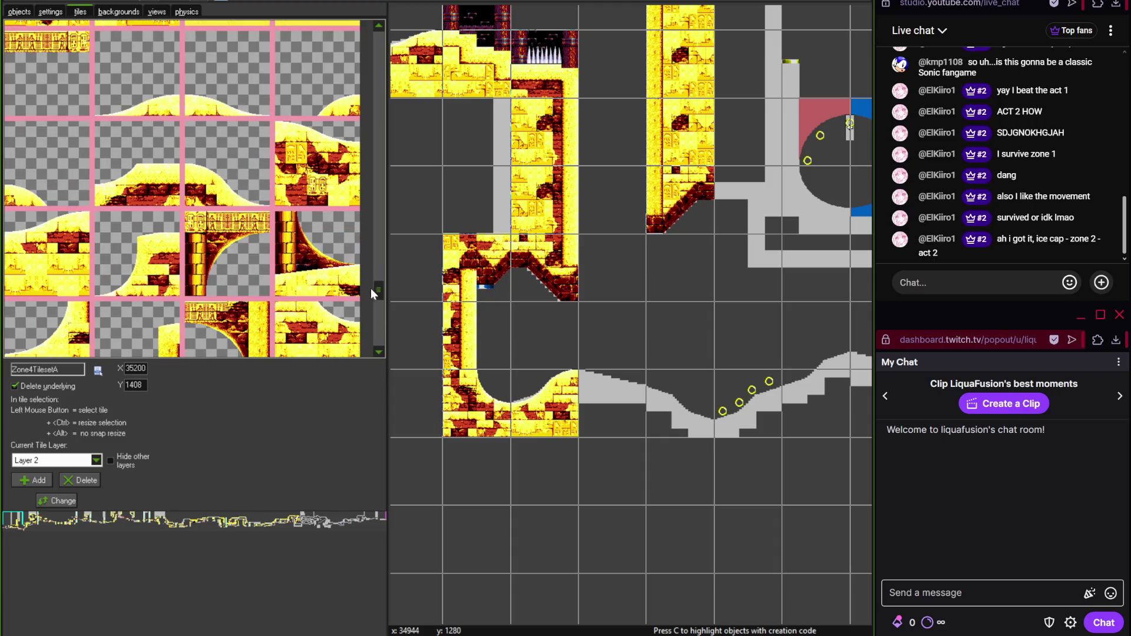
click(317, 164)
click(612, 403)
- Place two sand-hill wave tiles along the slope of the dip under the ring arc
scroll(656, 375, up, 2)
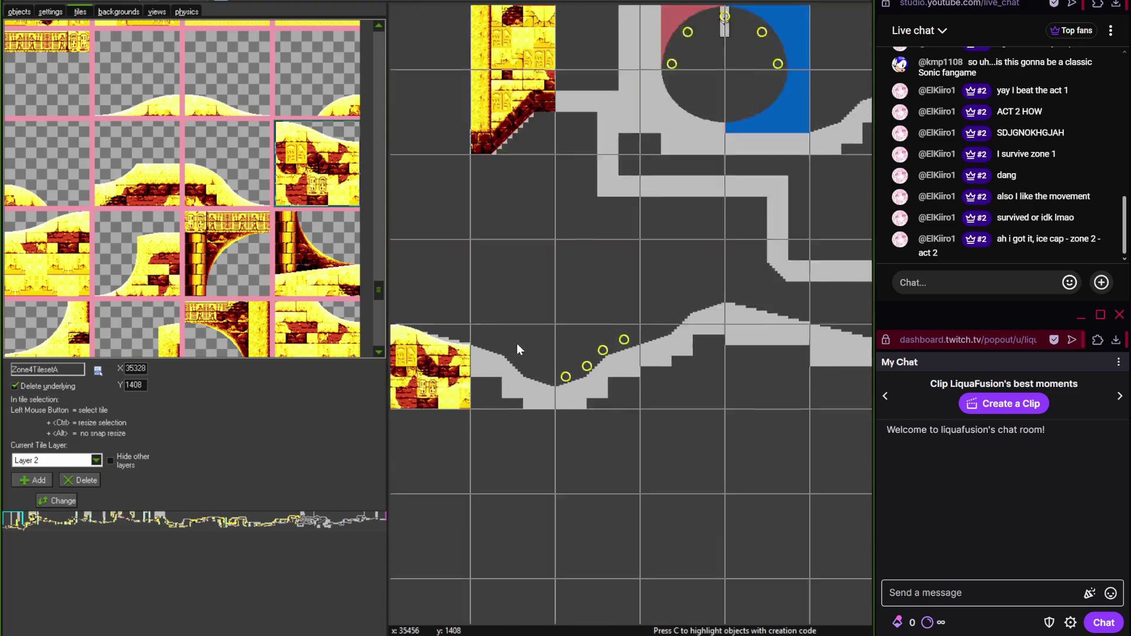
scroll(539, 337, down, 1)
mouse_move(374, 304)
mouse_down()
mouse_move(380, 313)
mouse_move(369, 19)
mouse_up()
click(137, 153)
click(522, 351)
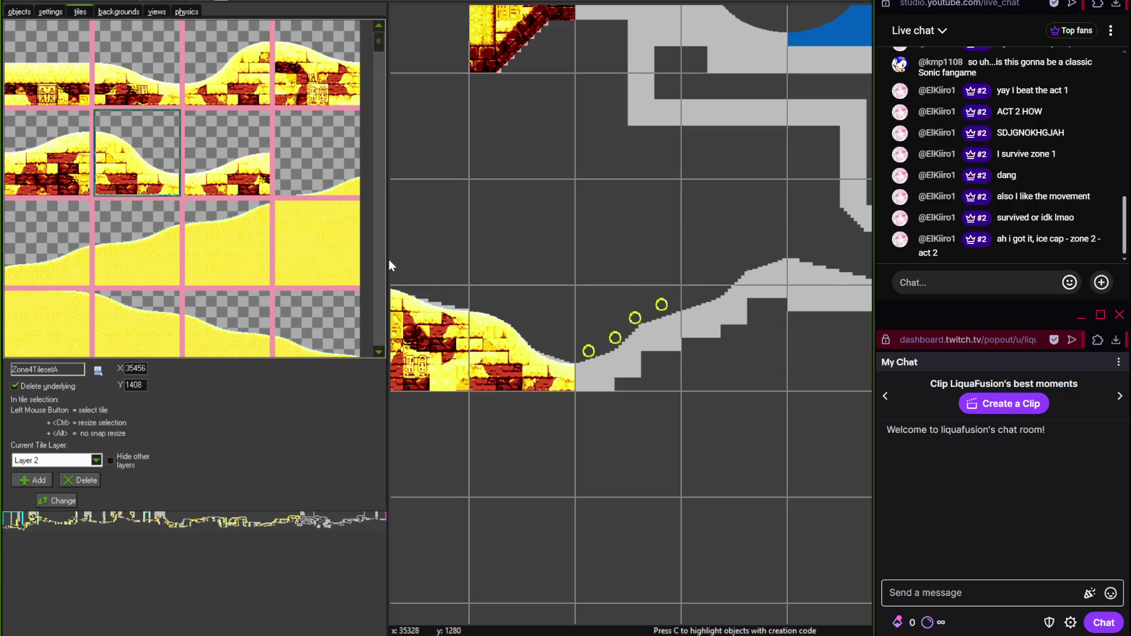
click(230, 103)
click(648, 363)
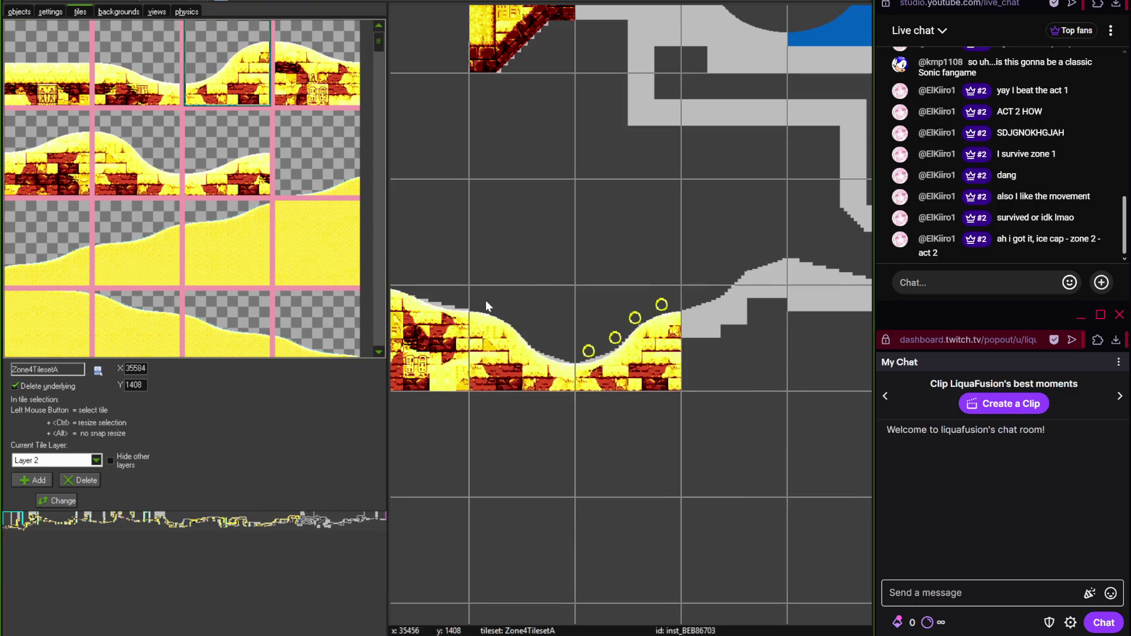
drag(485, 299, 552, 283)
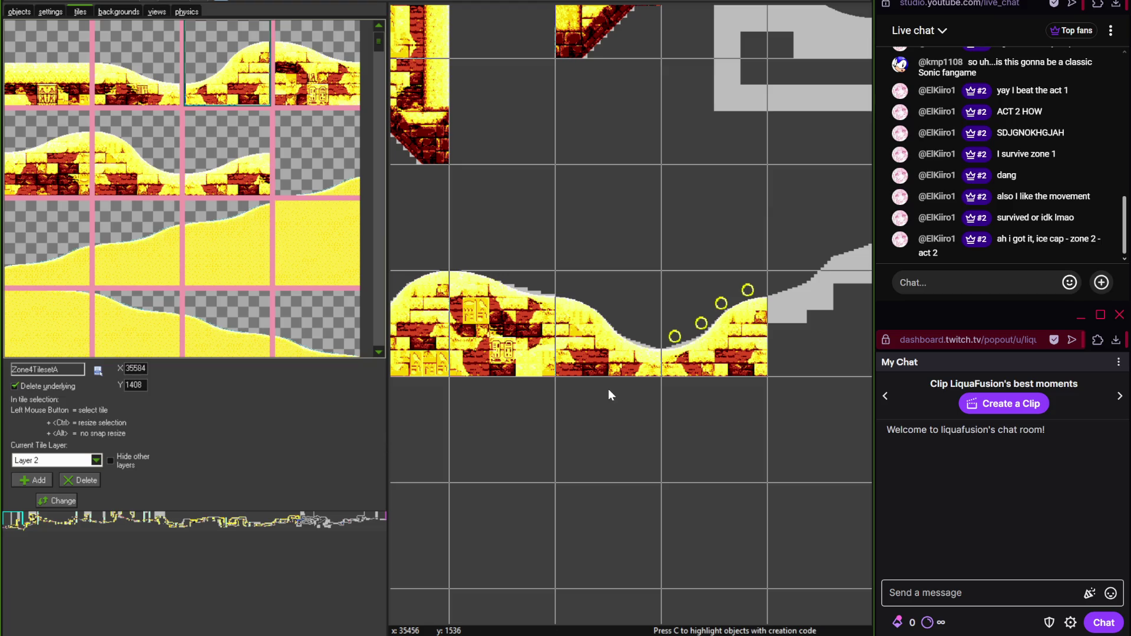
drag(649, 370, 471, 368)
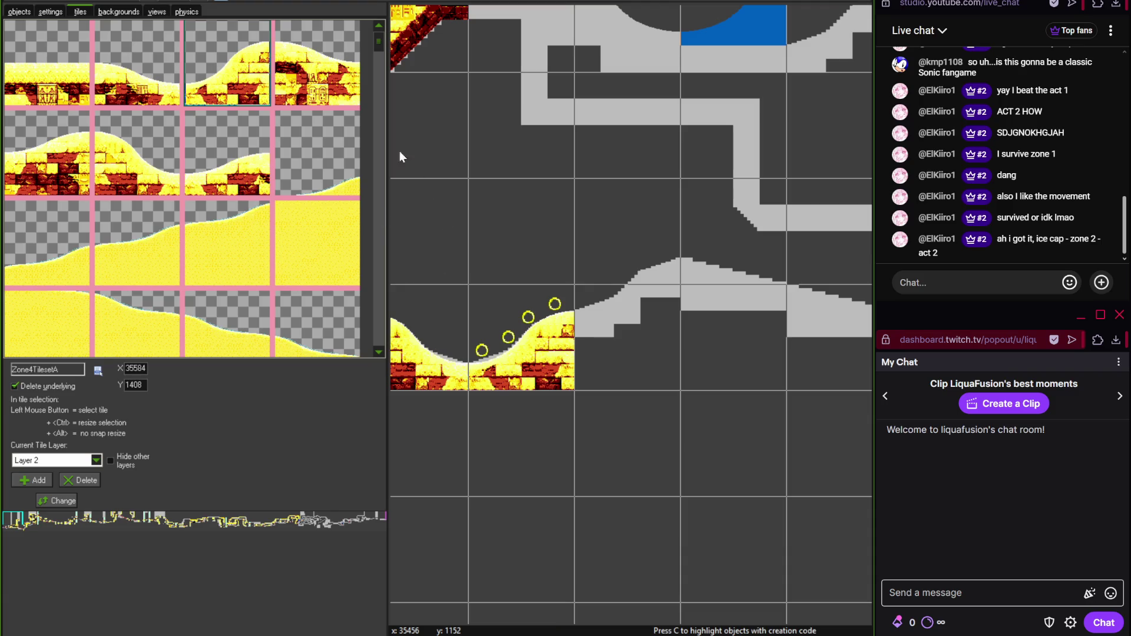
mouse_move(378, 45)
mouse_down()
mouse_move(379, 306)
mouse_move(379, 227)
mouse_up()
- Place a small brick slope tile by the upper grey path and a V-shaped pillar tile
click(85, 303)
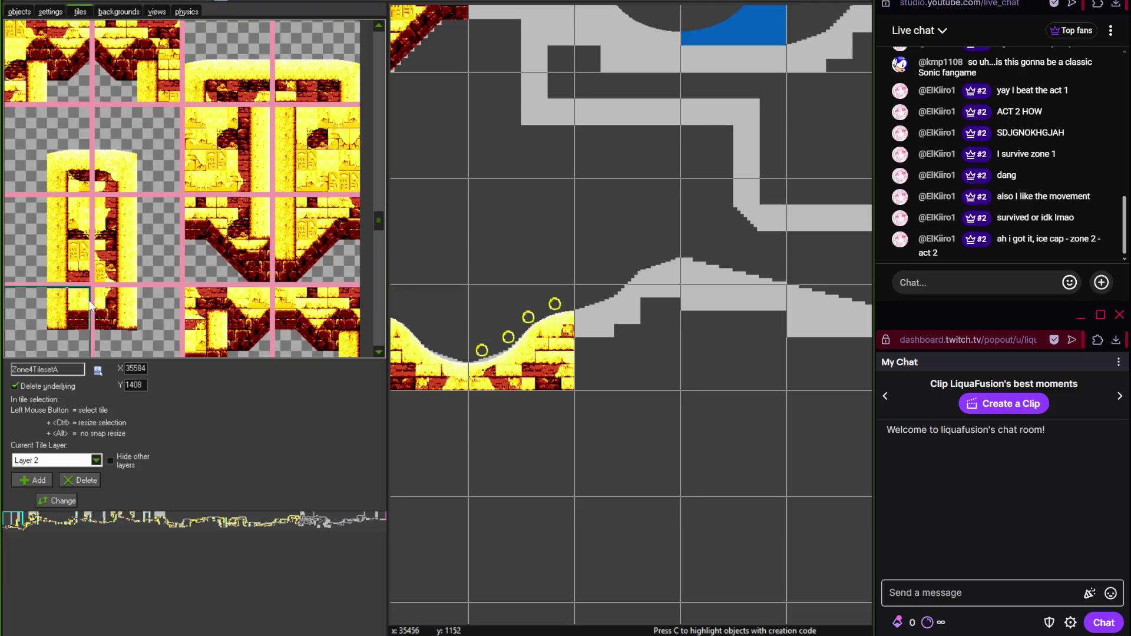
click(501, 179)
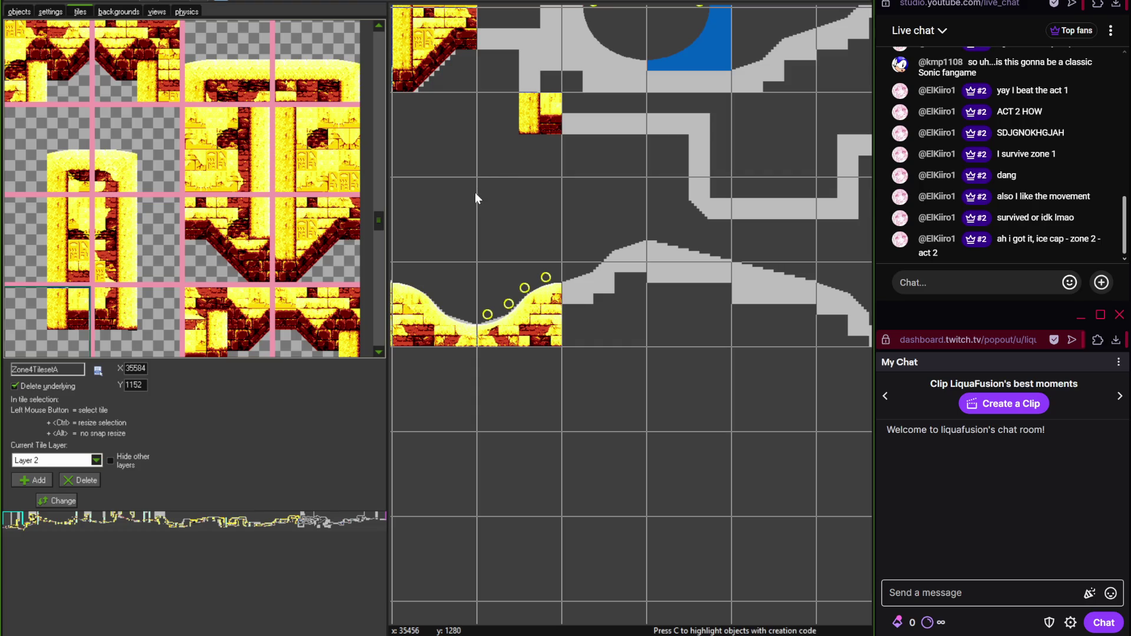
mouse_move(475, 192)
mouse_down()
mouse_move(541, 242)
mouse_move(534, 225)
mouse_up()
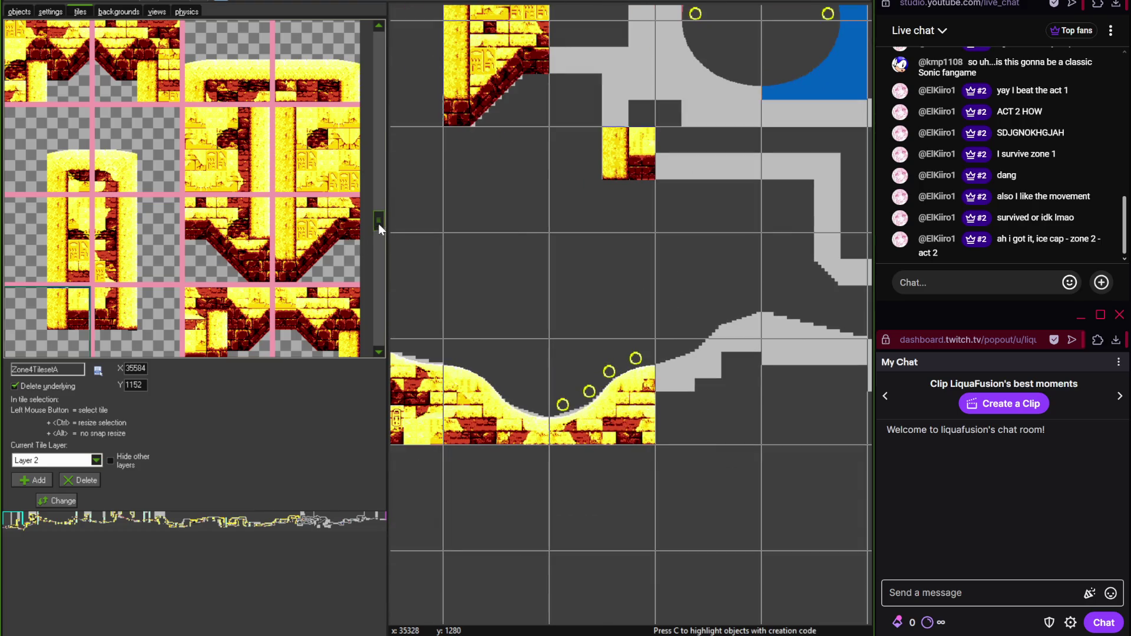
drag(378, 224, 380, 234)
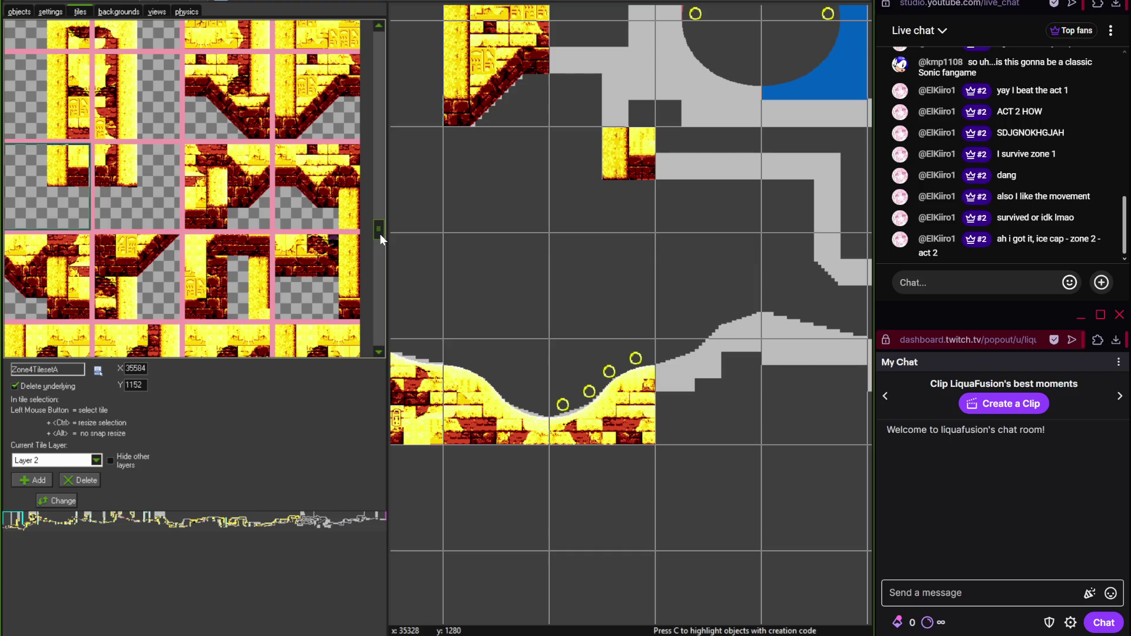
drag(376, 231, 373, 218)
click(579, 92)
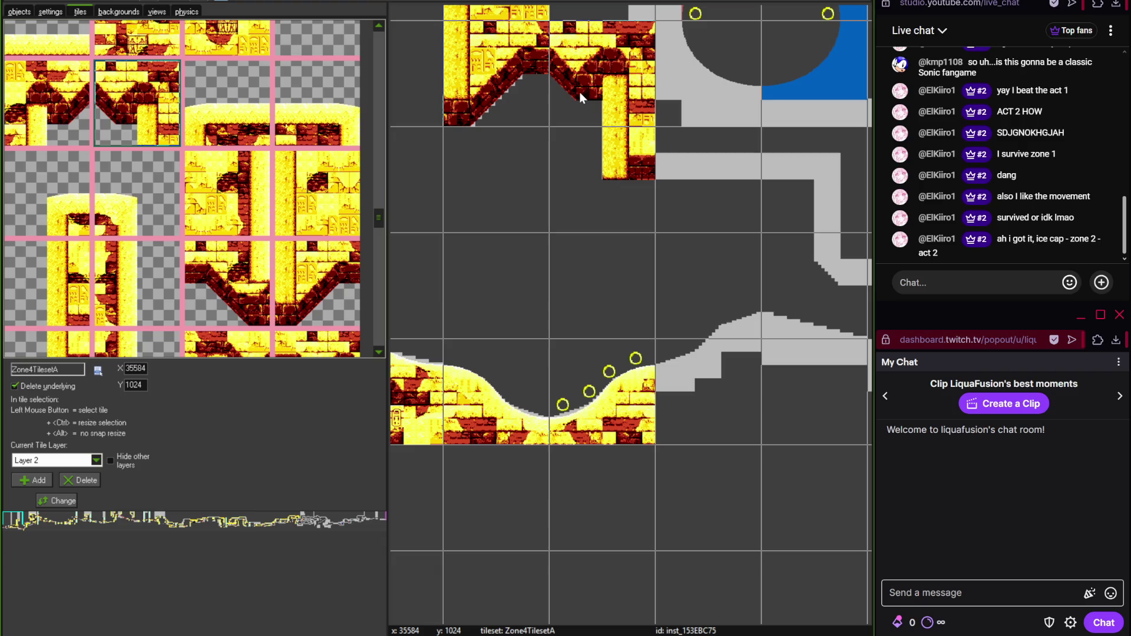
- Turn on the fine placement grid and bring up the tile layer's depth setting
scroll(542, 204, up, 3)
ctrl+scroll(542, 204, up, 2)
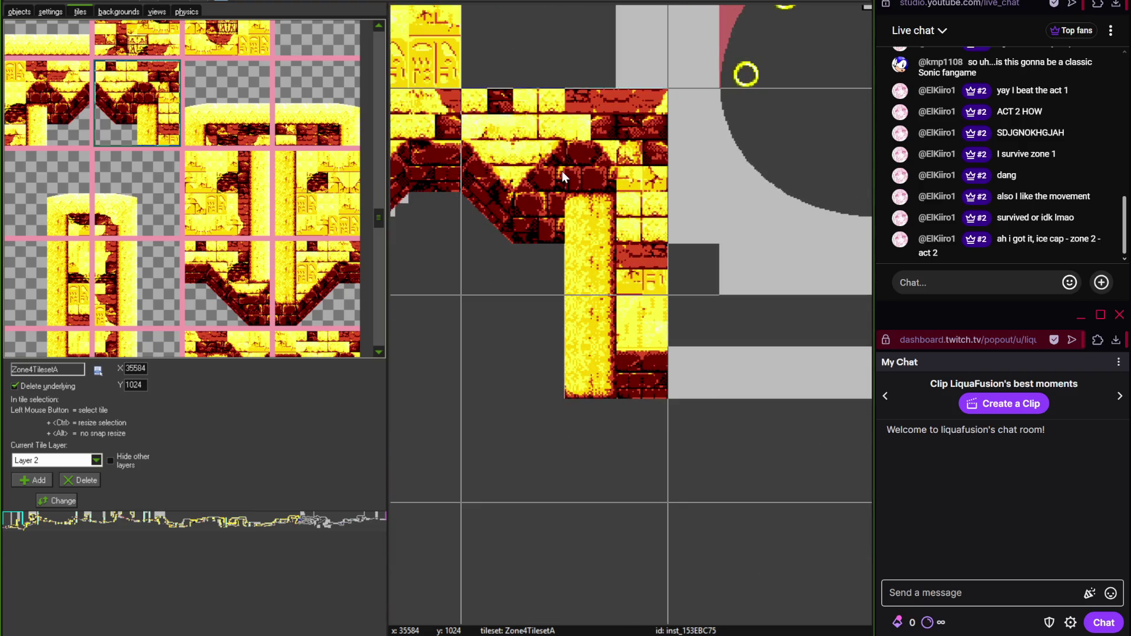
click(114, 2)
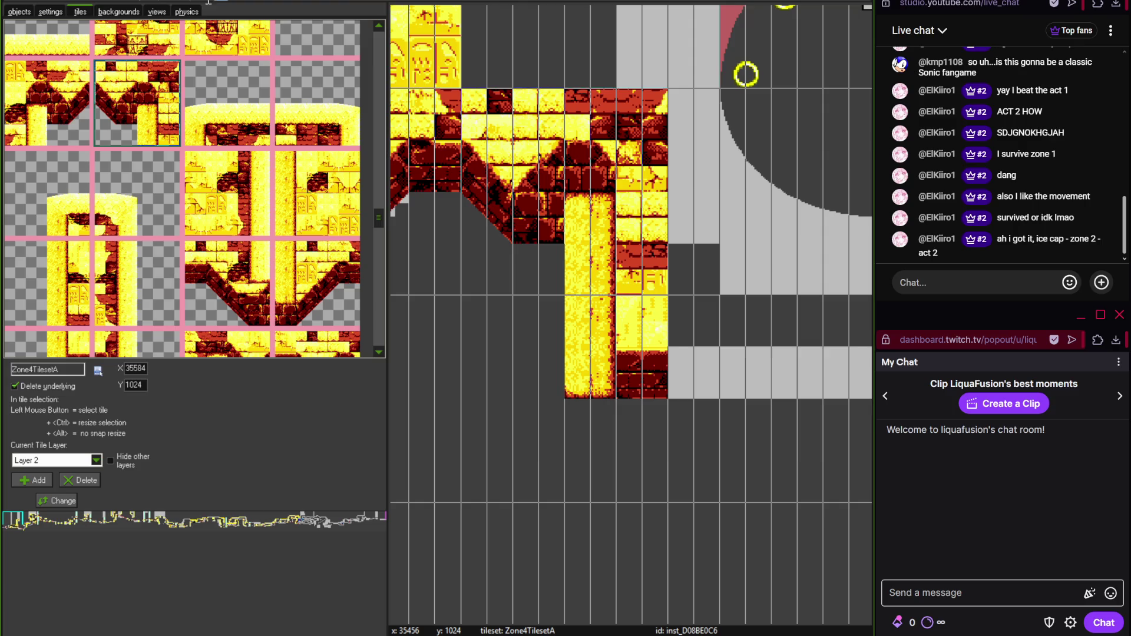
click(75, 502)
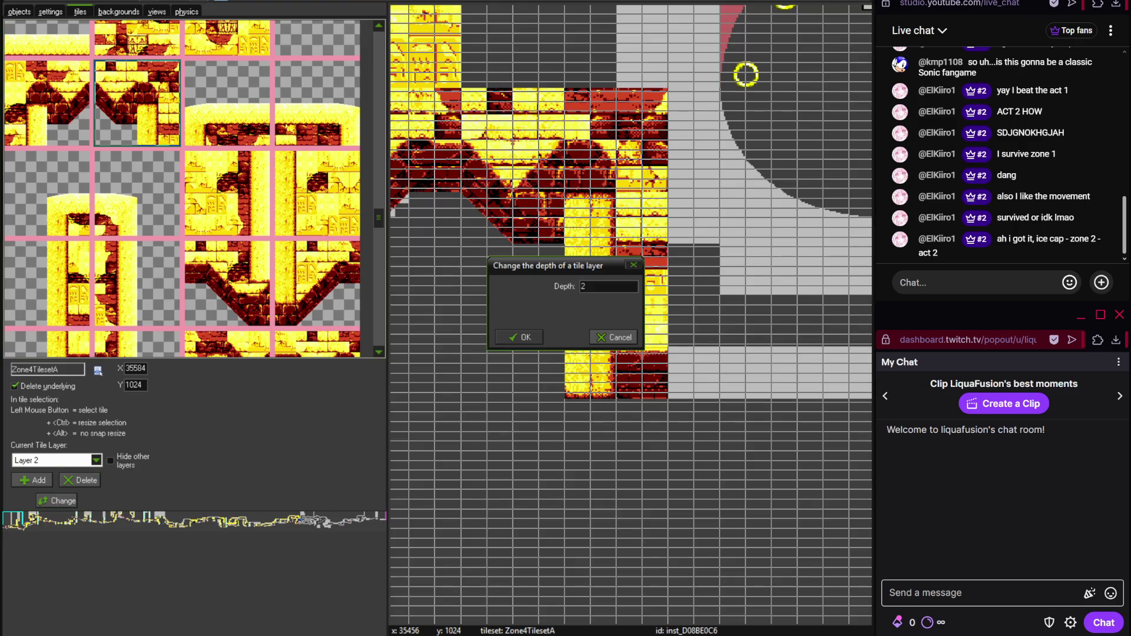
- Set the tile layer depth to 20 and reposition the grey terrain blocks
text(0)
key(Return)
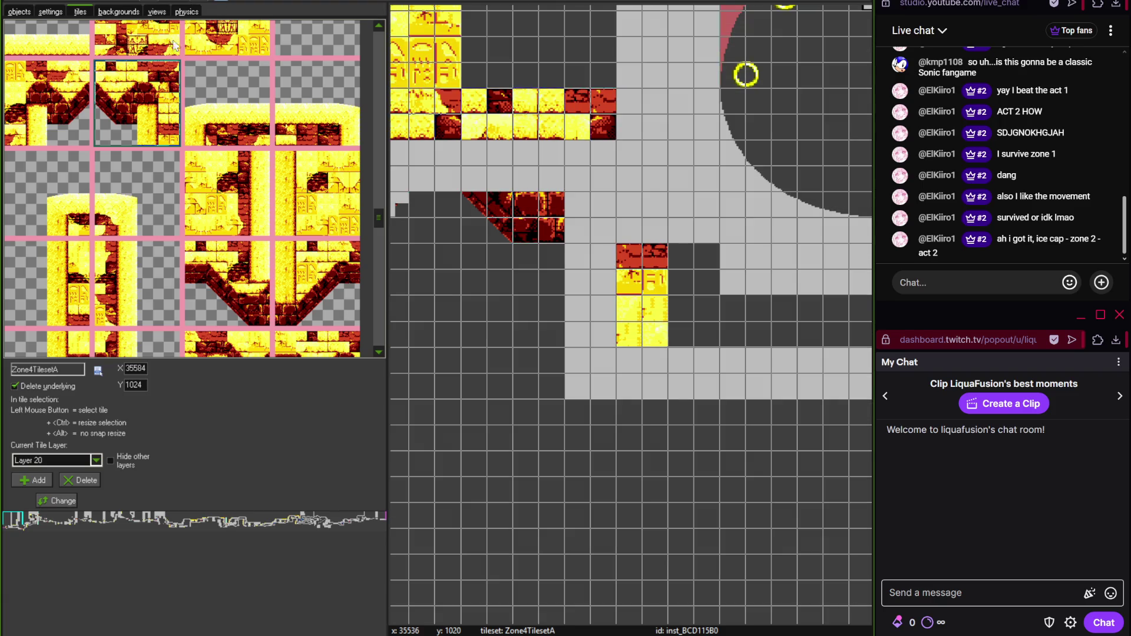
click(8, 9)
drag(613, 191, 522, 196)
drag(593, 312, 599, 358)
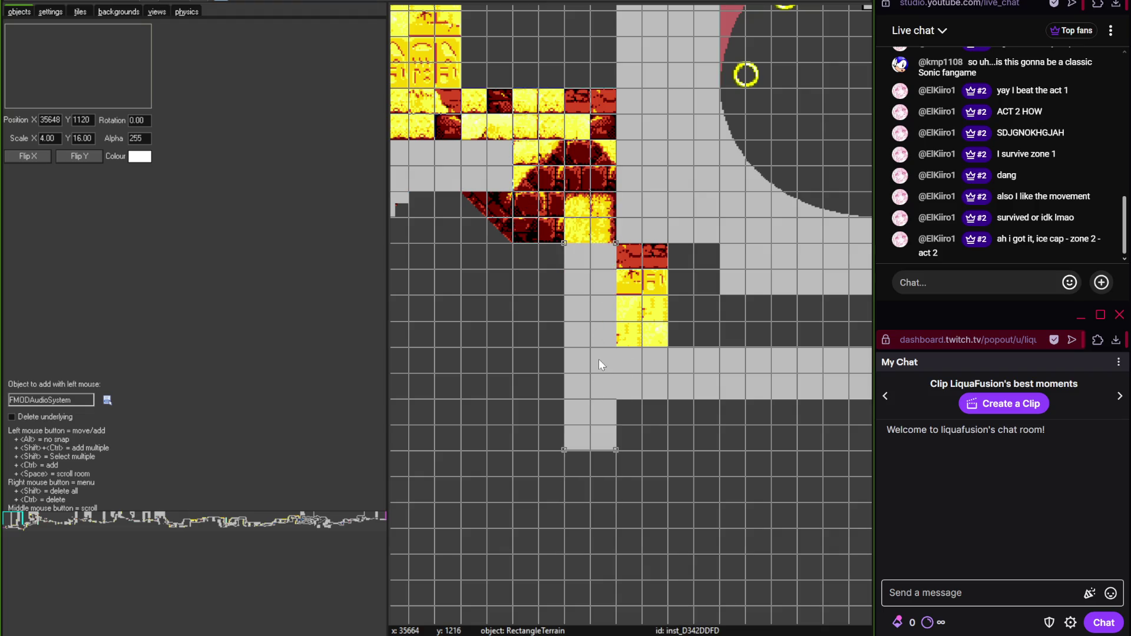
drag(614, 446, 617, 395)
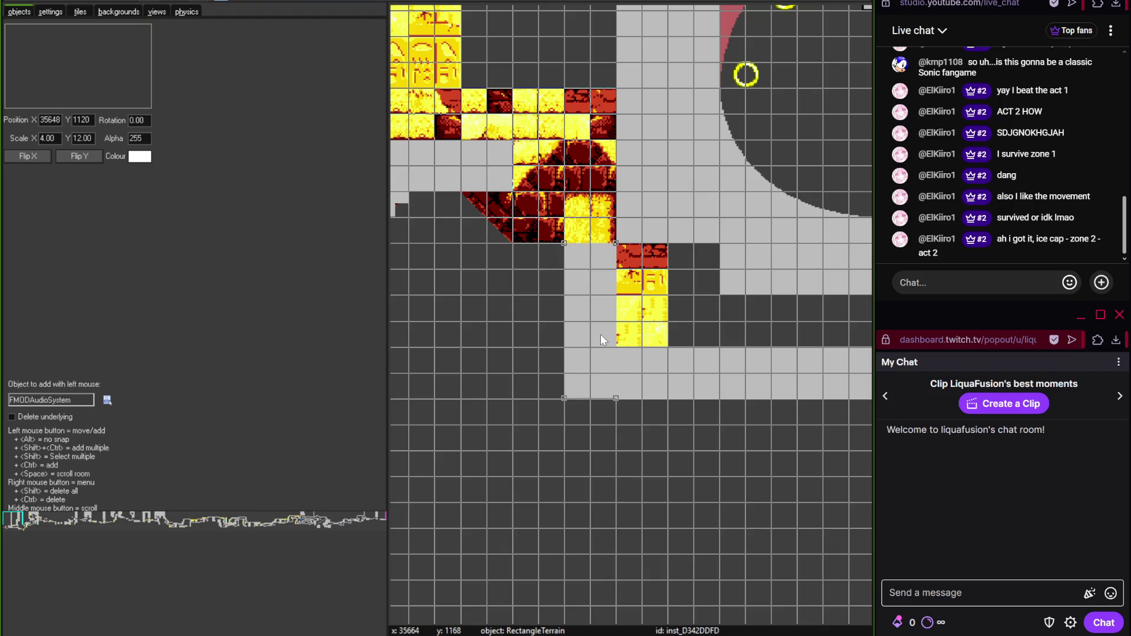
mouse_move(600, 334)
mouse_down()
mouse_move(553, 293)
mouse_move(604, 293)
mouse_up()
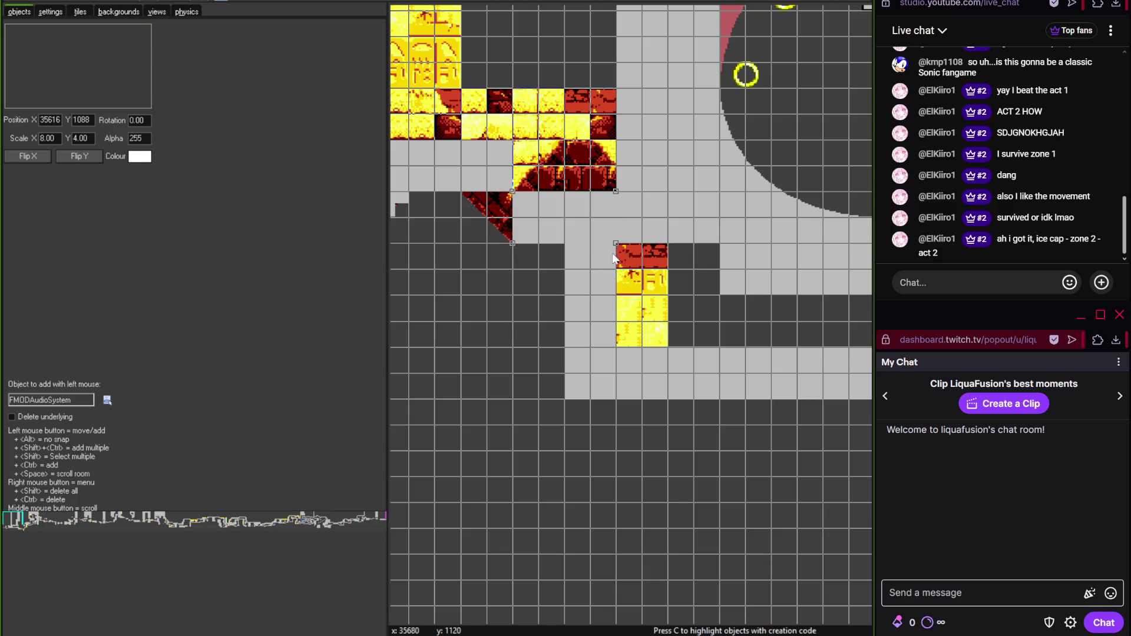
- Duplicate the grey slope, flip the copy, and shrink it to 2x3 cells below the ledge
scroll(640, 277, left, 5)
click(489, 190)
key(ctrl+c)
key(ctrl+v)
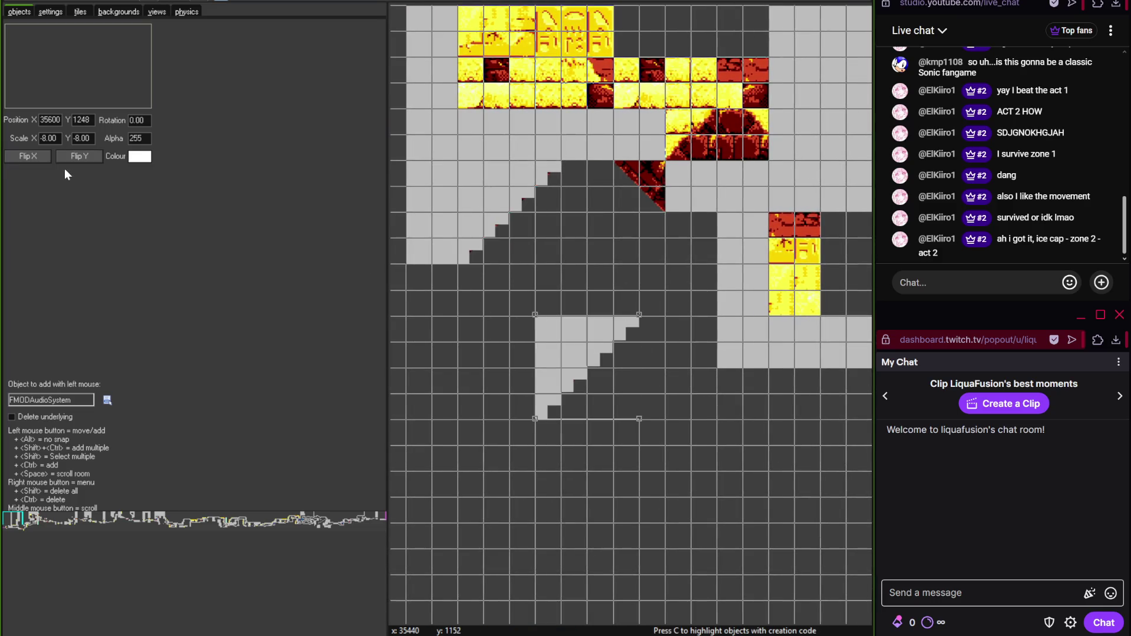
click(79, 156)
click(79, 156)
click(28, 156)
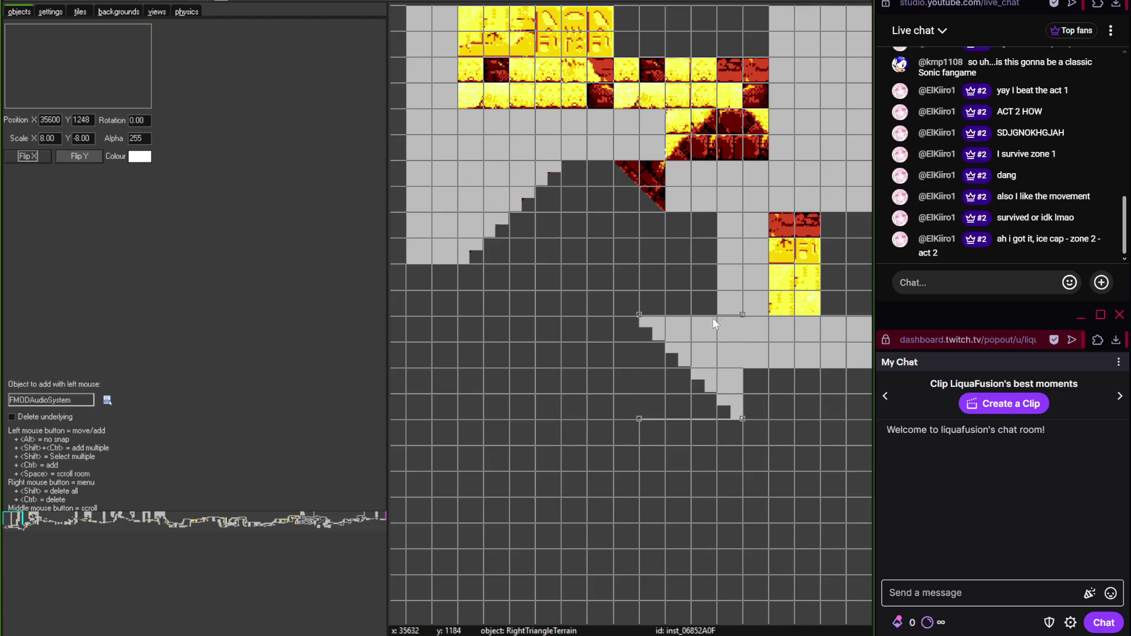
mouse_move(741, 316)
mouse_down()
mouse_move(680, 381)
mouse_move(649, 180)
mouse_up()
click(654, 397)
- Change the tile layer depth from 20 back to 2
scroll(639, 386, down, 3)
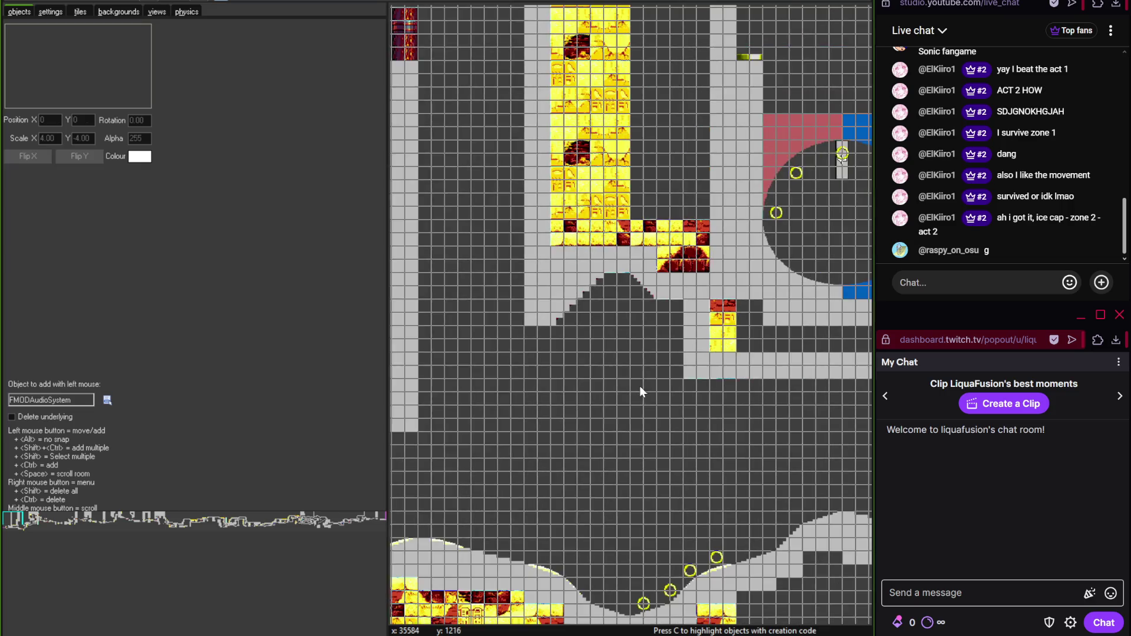
scroll(550, 295, down, 2)
scroll(629, 345, up, 2)
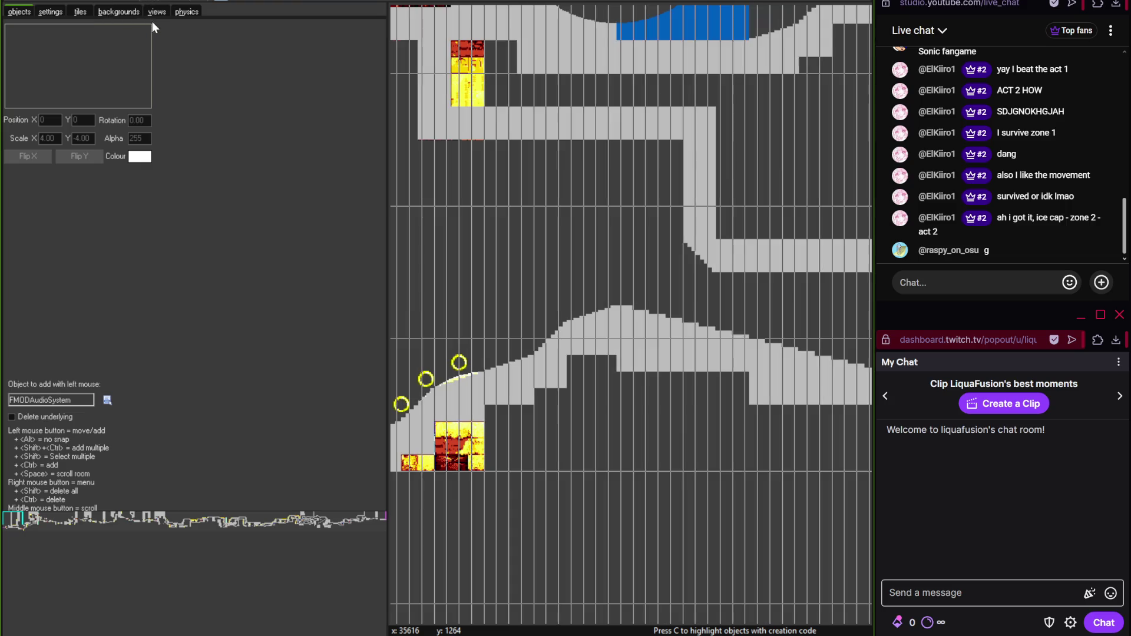
click(80, 13)
click(57, 501)
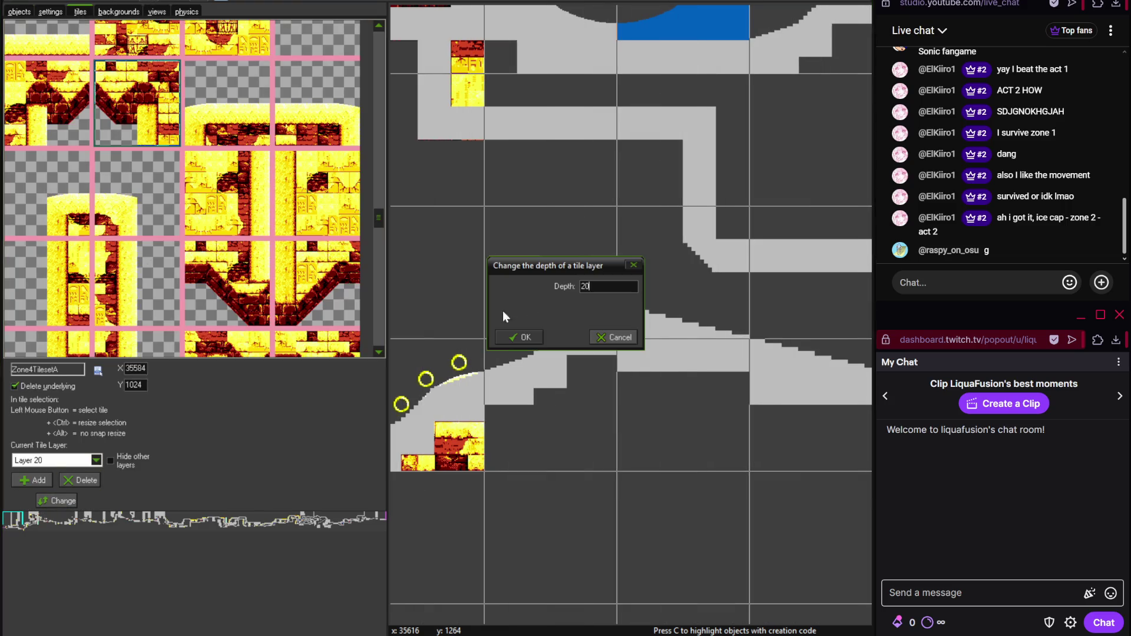
key(BackSpace)
key(Return)
- Pan across the level toward the loop and compare it with the Photoshop reference map
scroll(496, 250, down, 2)
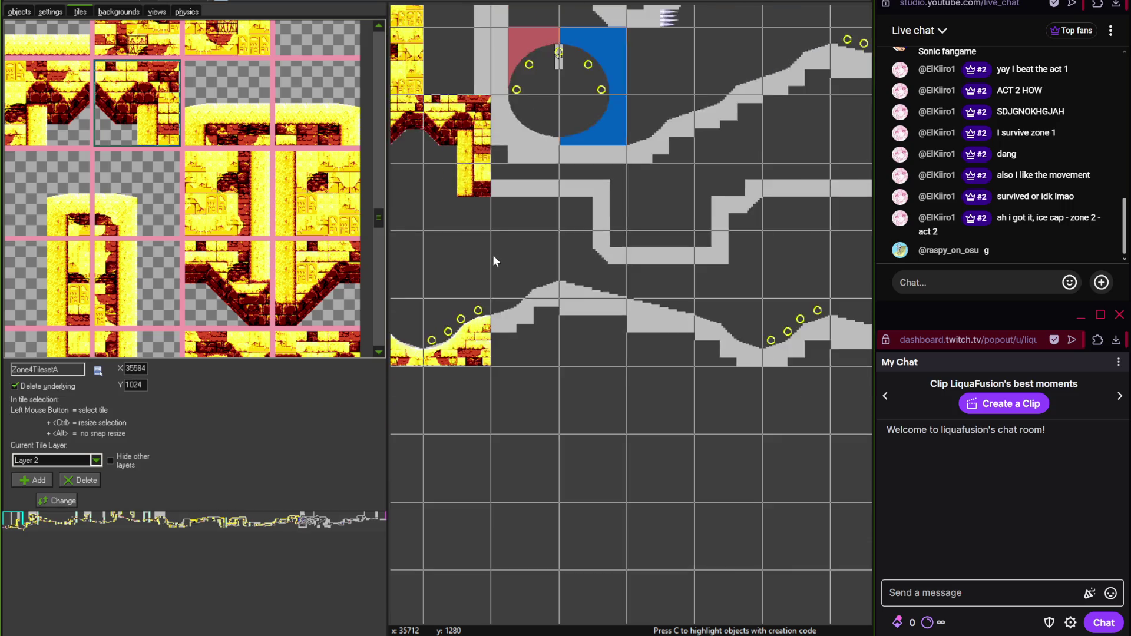
drag(730, 285, 688, 447)
scroll(654, 412, down, 2)
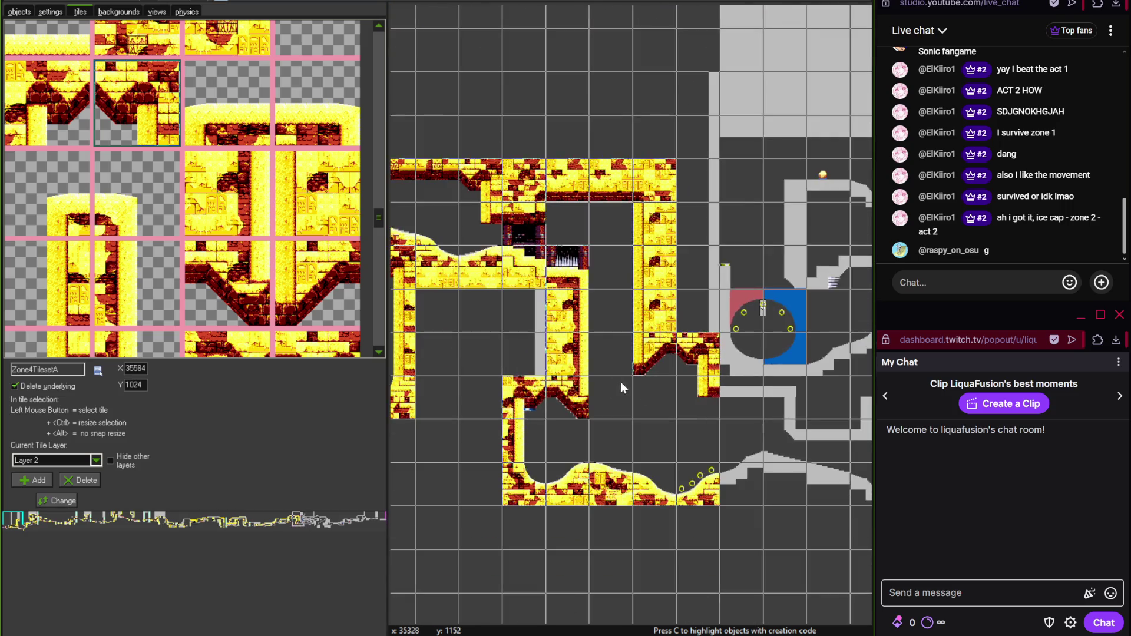
drag(621, 382, 584, 307)
drag(667, 369, 596, 338)
scroll(595, 338, up, 2)
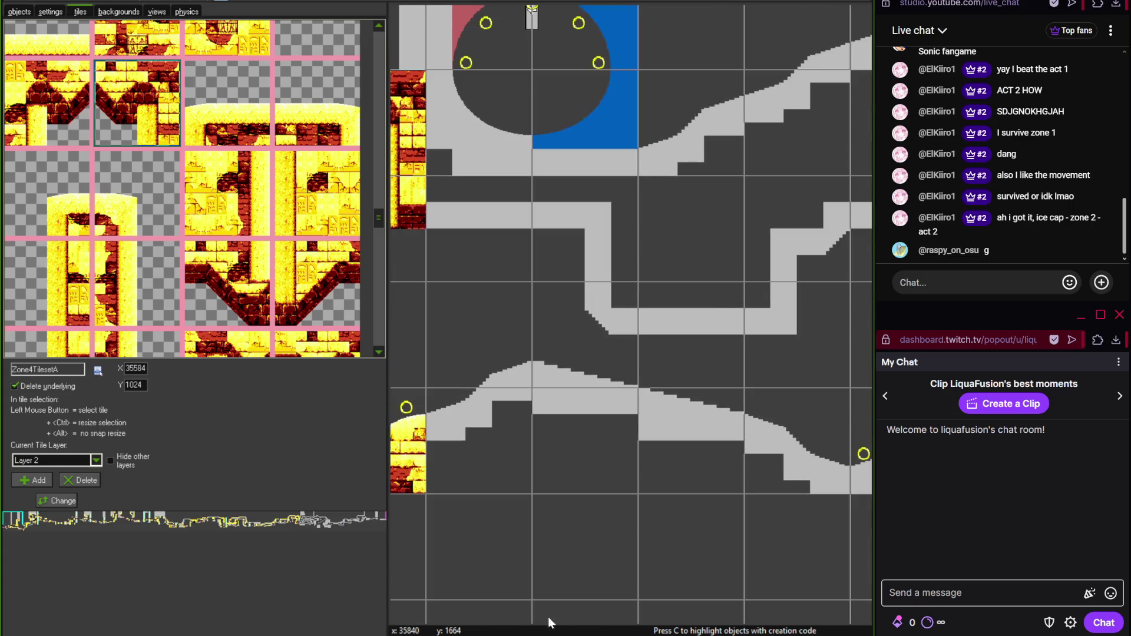
key(alt+Tab)
drag(385, 382, 127, 275)
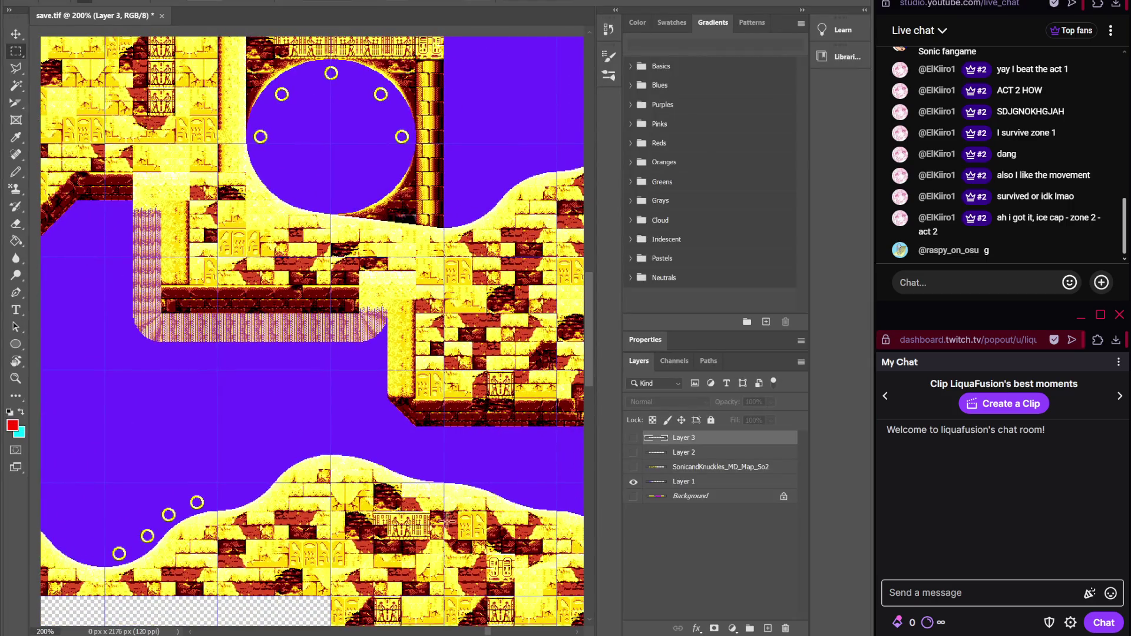
key(alt+Tab)
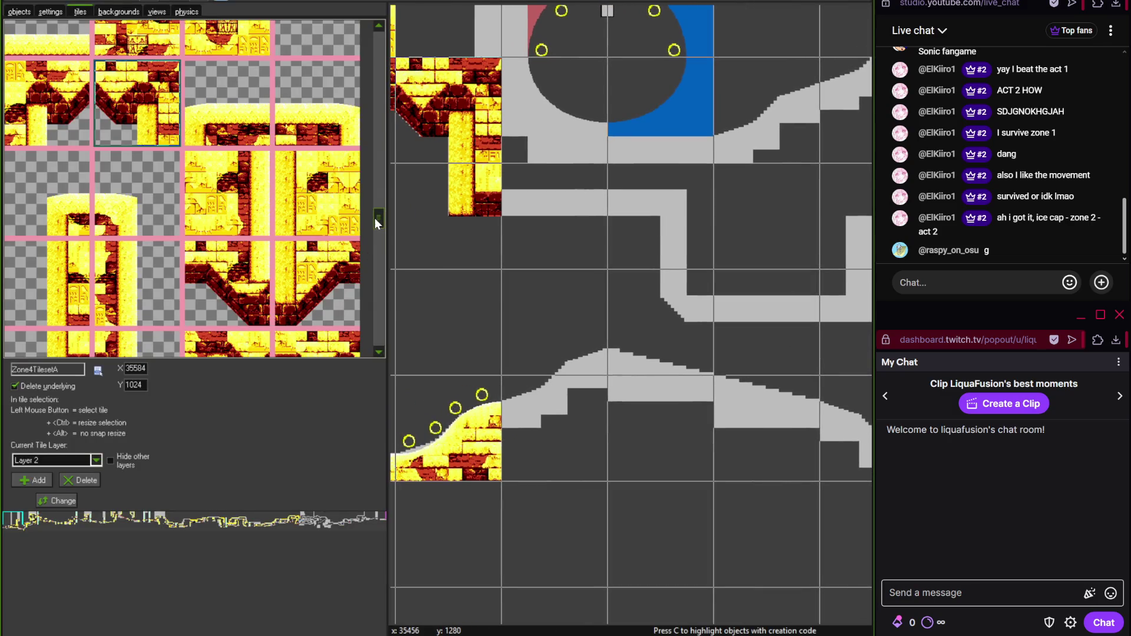
mouse_move(375, 218)
mouse_down()
mouse_move(380, 291)
mouse_move(377, 195)
mouse_up()
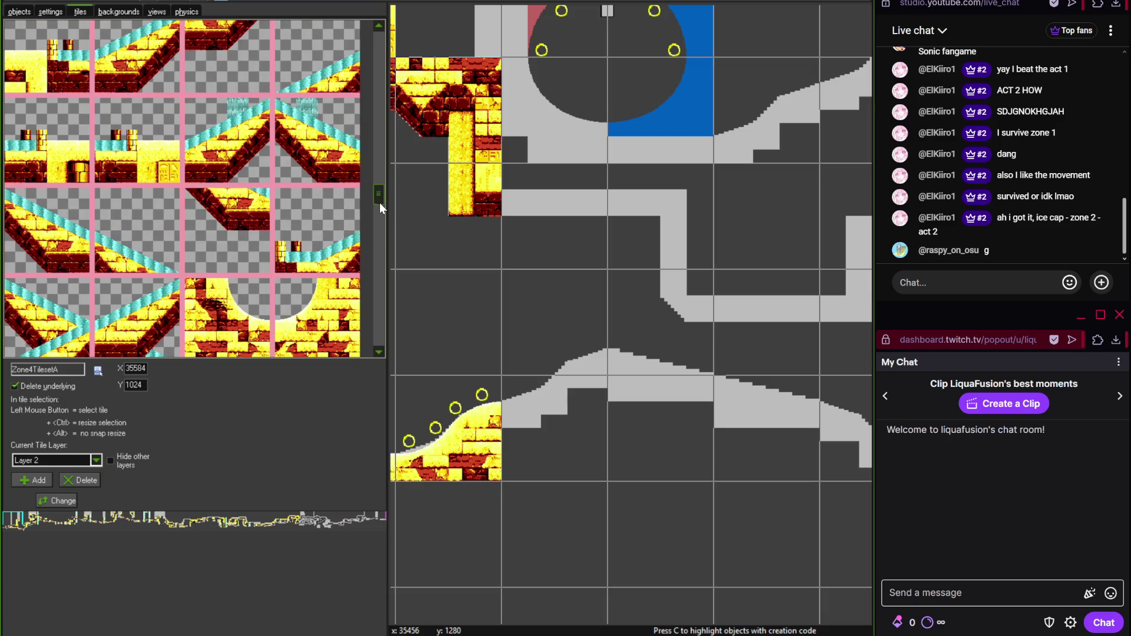
- Place two temple brick tiles right of the pillar base, checking the reference map
scroll(380, 208, down, 3)
click(318, 253)
click(544, 216)
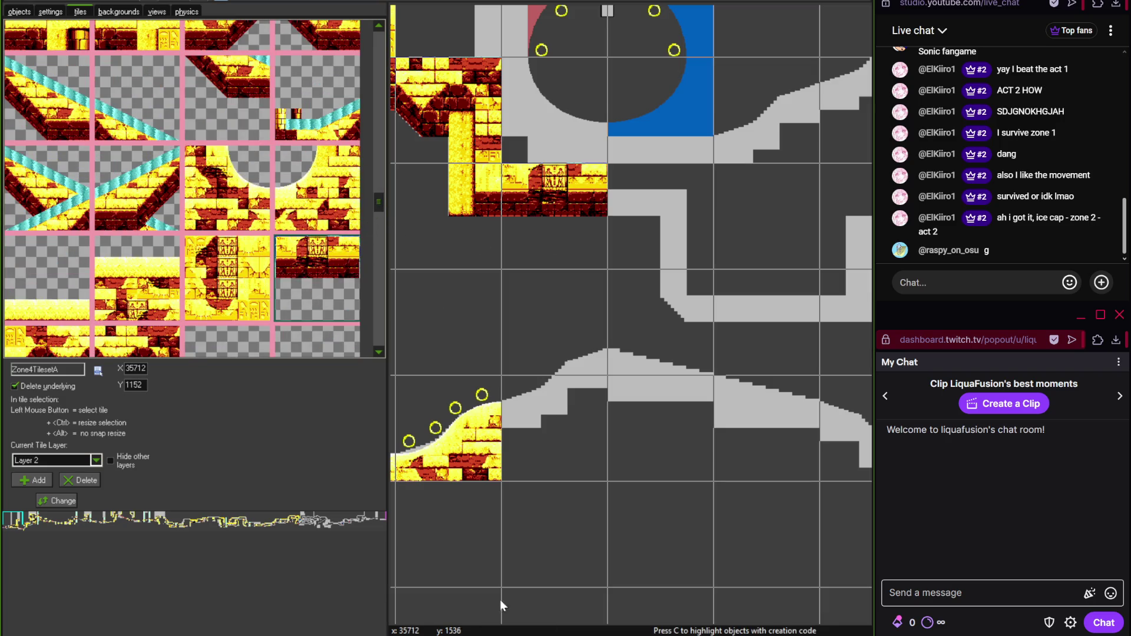
key(alt+Tab)
key(alt+Tab)
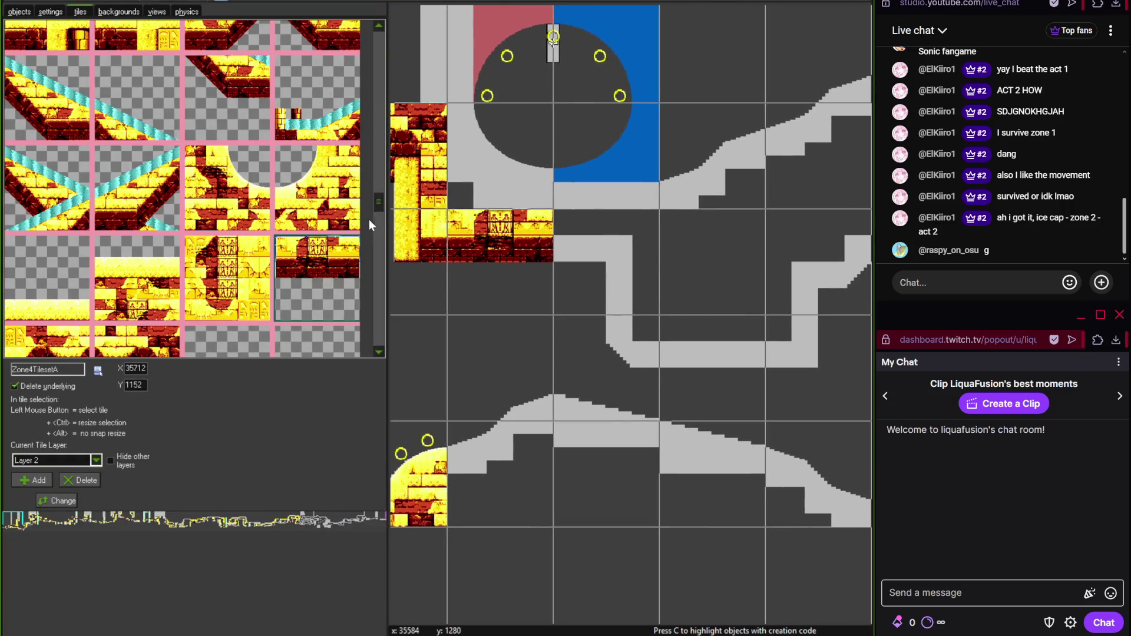
scroll(378, 218, down, 2)
click(164, 146)
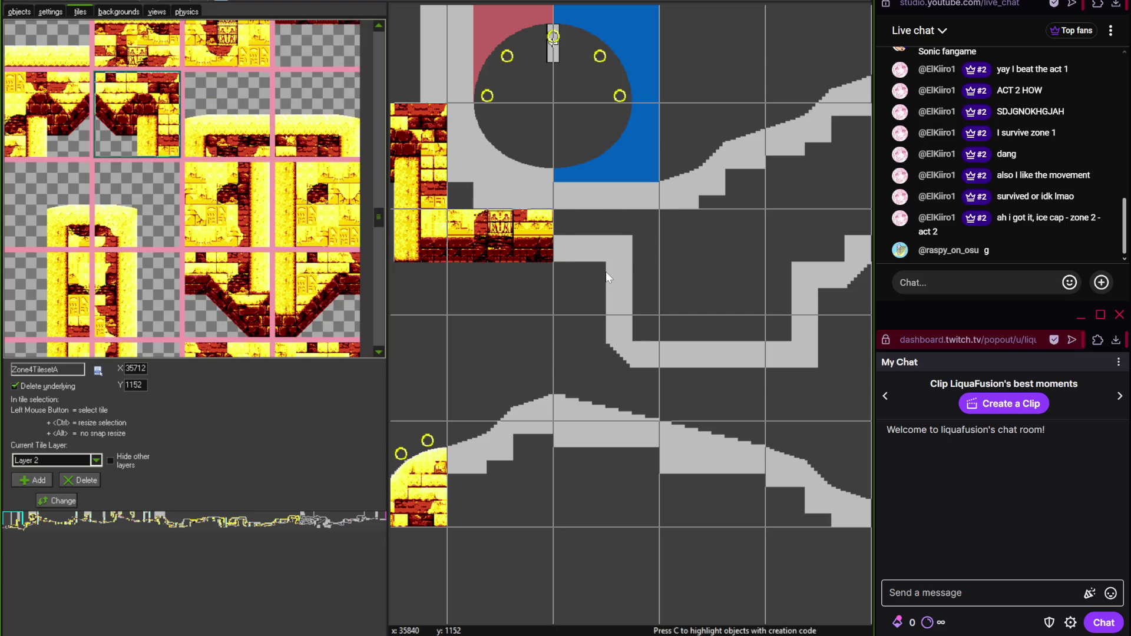
click(607, 309)
scroll(631, 309, up, 1)
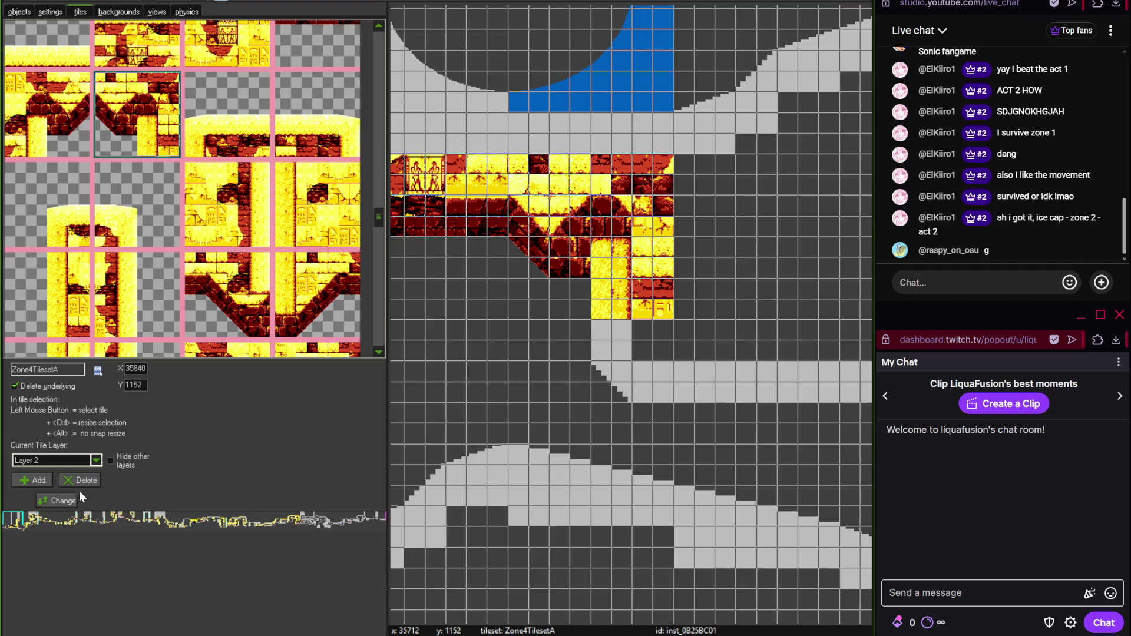
- Confirm the tile layer depth and shift the vertical grey terrain block downward
click(64, 500)
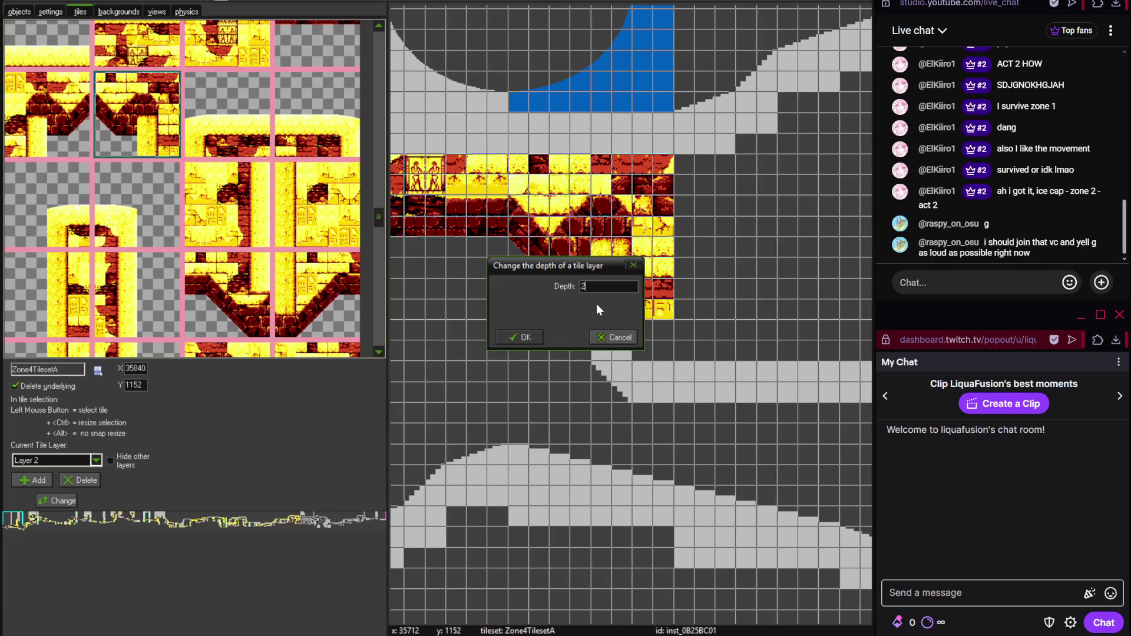
key(Return)
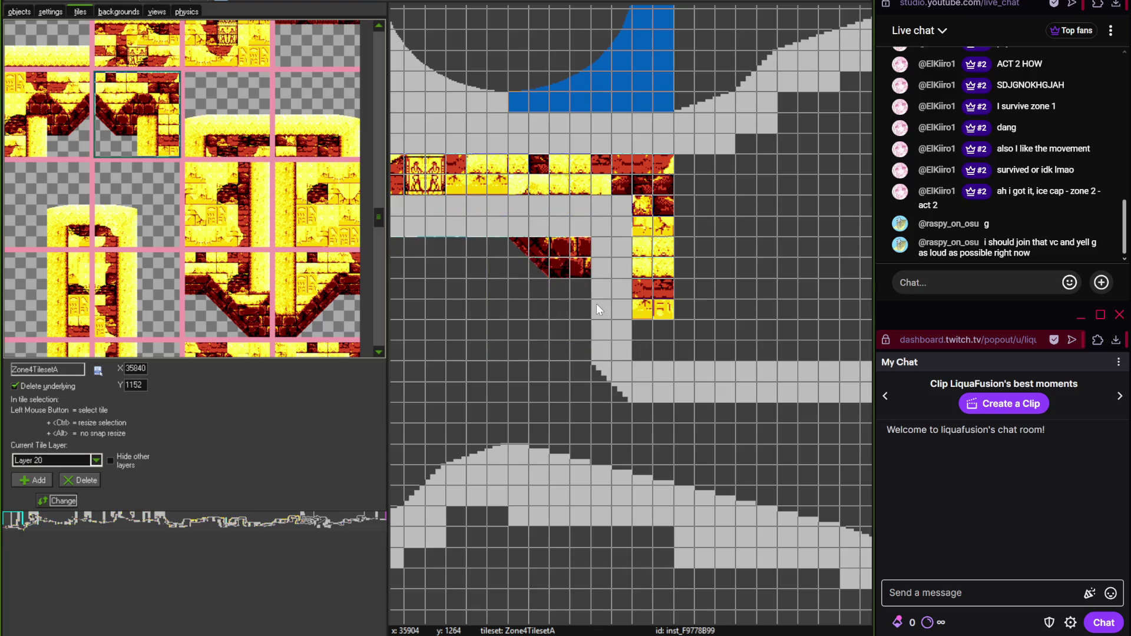
click(8, 13)
click(591, 260)
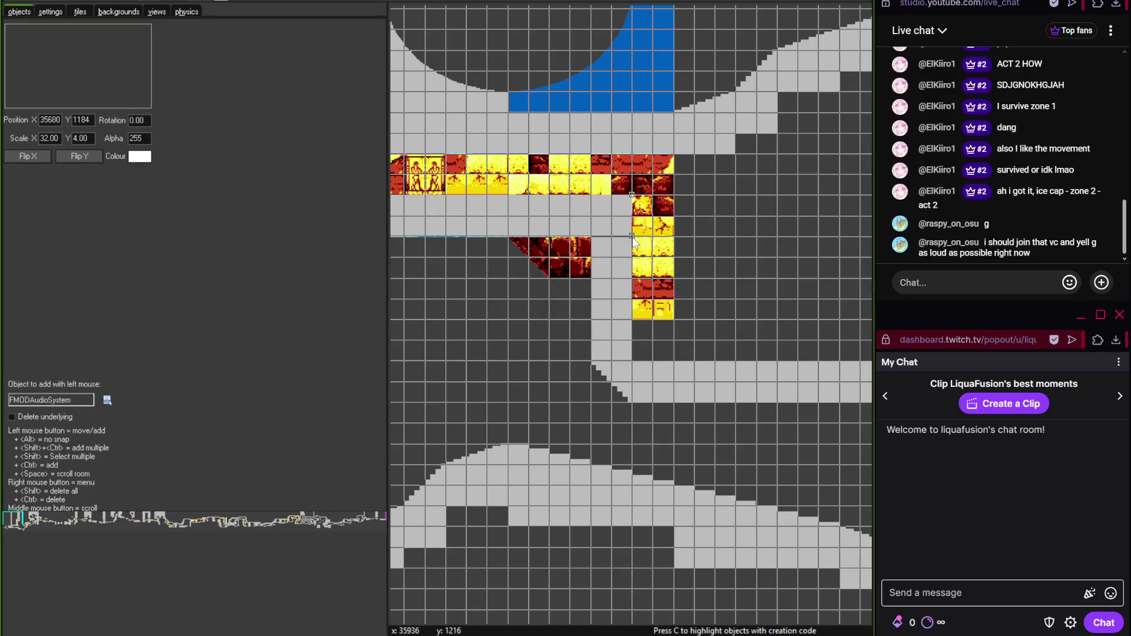
mouse_move(592, 257)
mouse_down()
mouse_move(614, 285)
mouse_move(632, 390)
mouse_move(638, 365)
mouse_up()
click(687, 324)
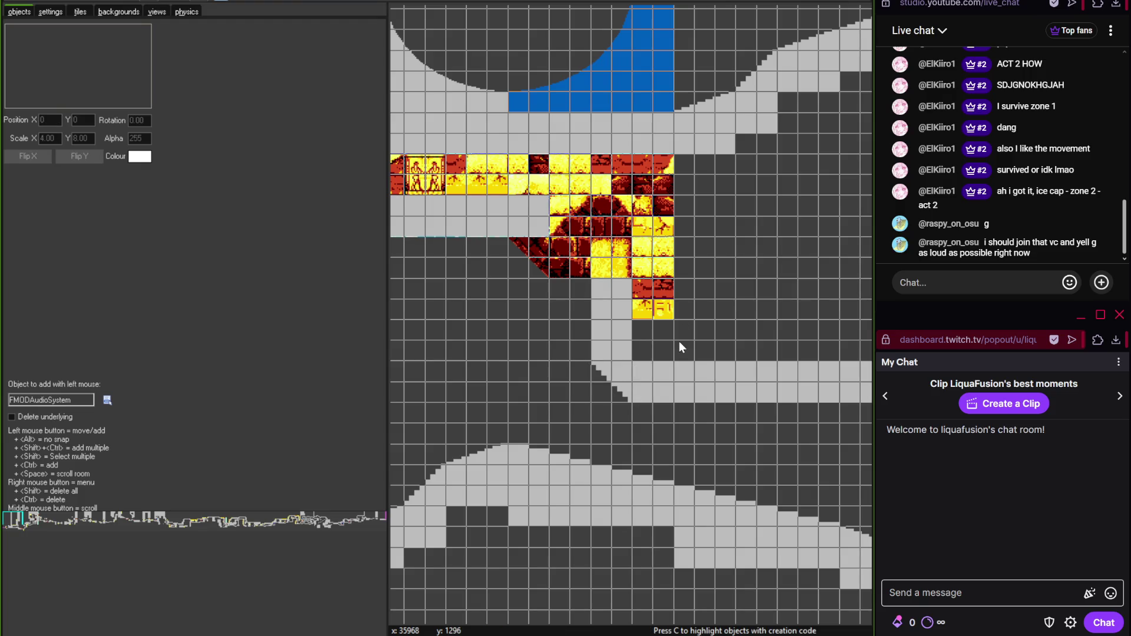
click(86, 14)
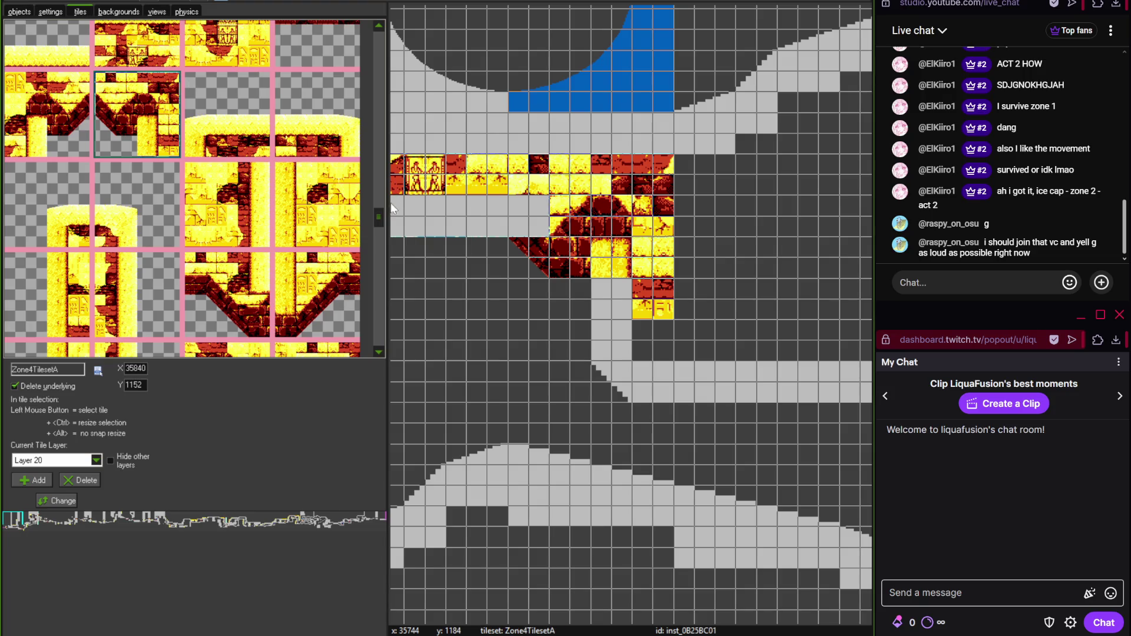
- Select the grey triangle slope and delete the stray FMODAudioSystem object
drag(383, 239, 384, 248)
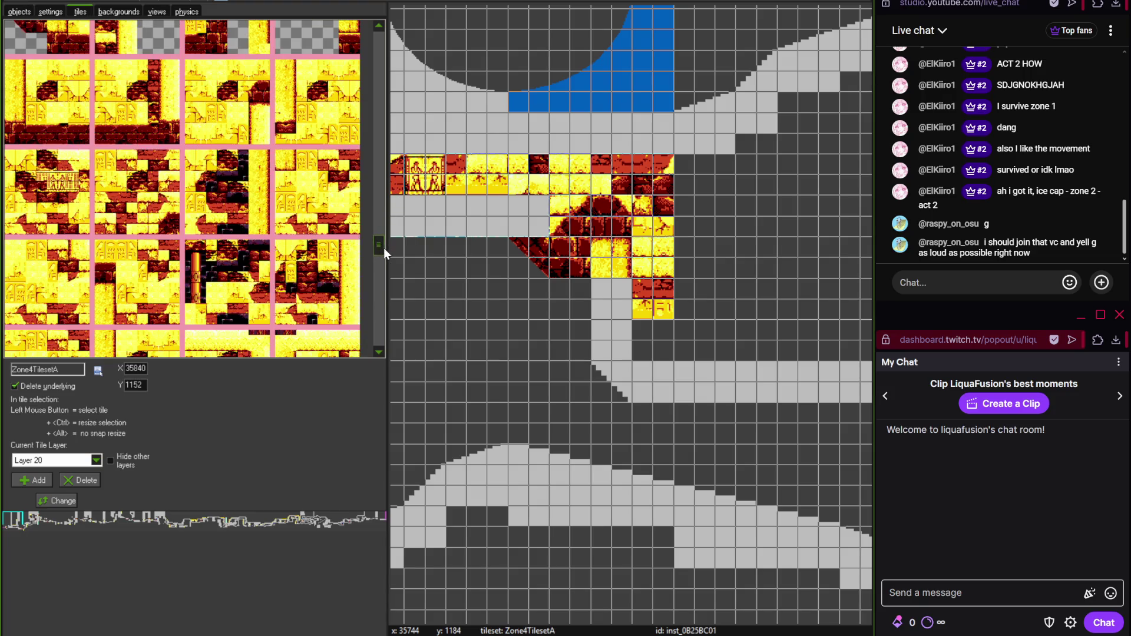
click(22, 14)
click(543, 270)
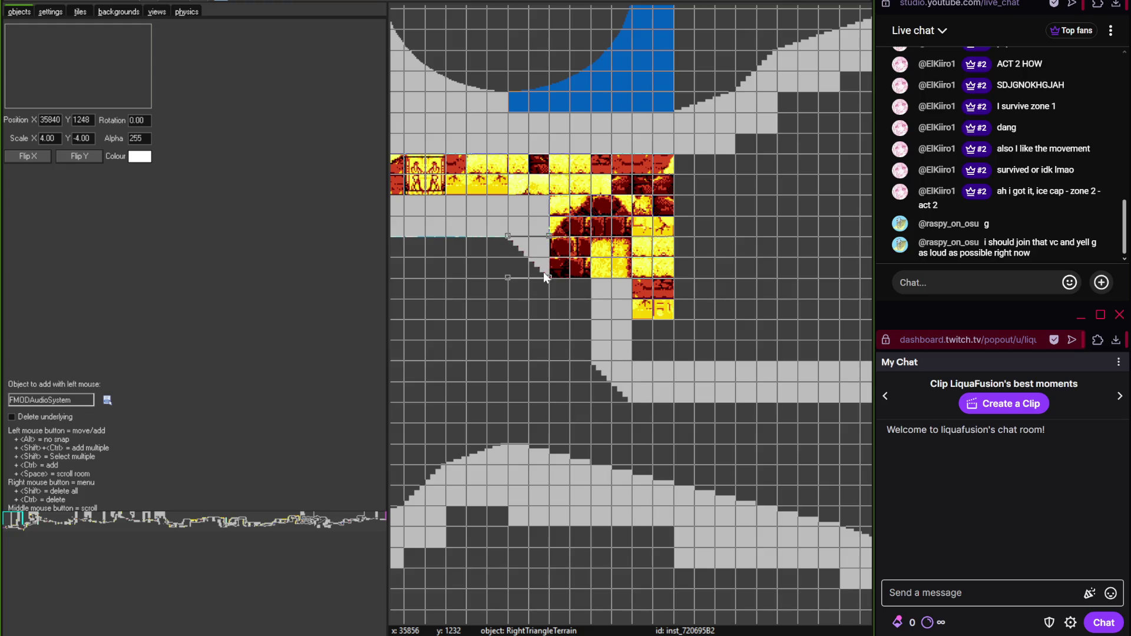
click(629, 285)
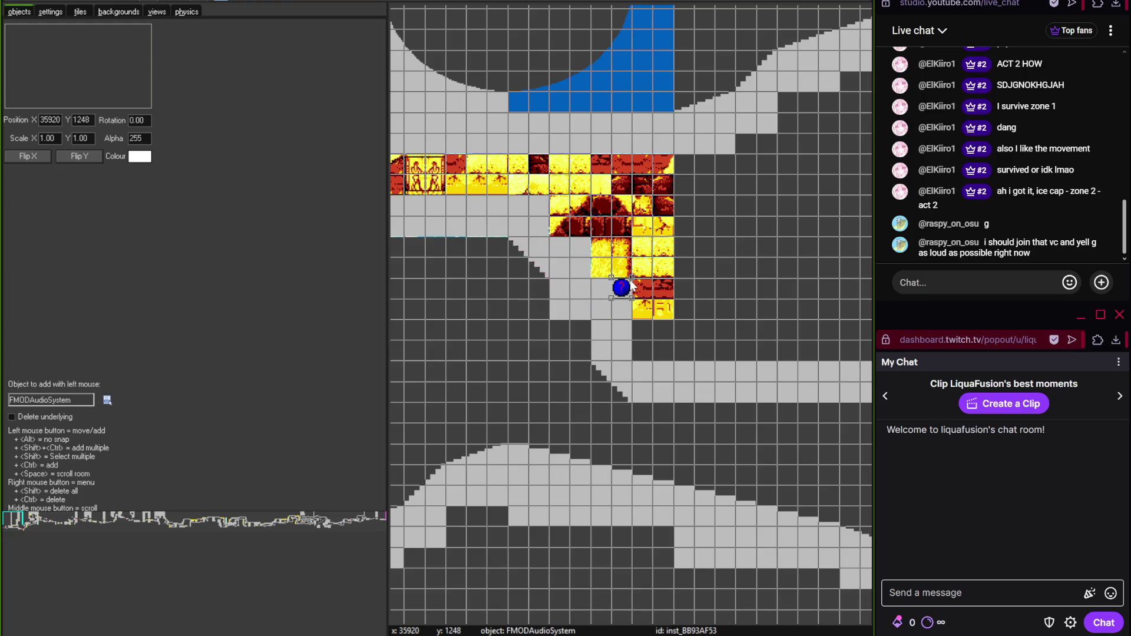
right_click(630, 286)
click(677, 441)
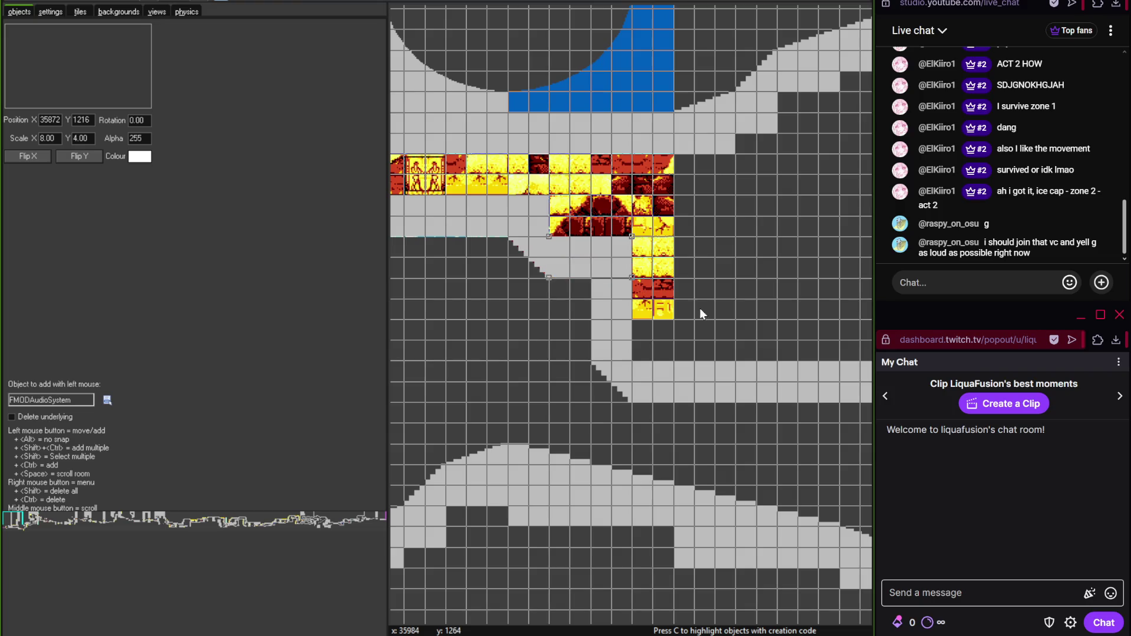
click(80, 12)
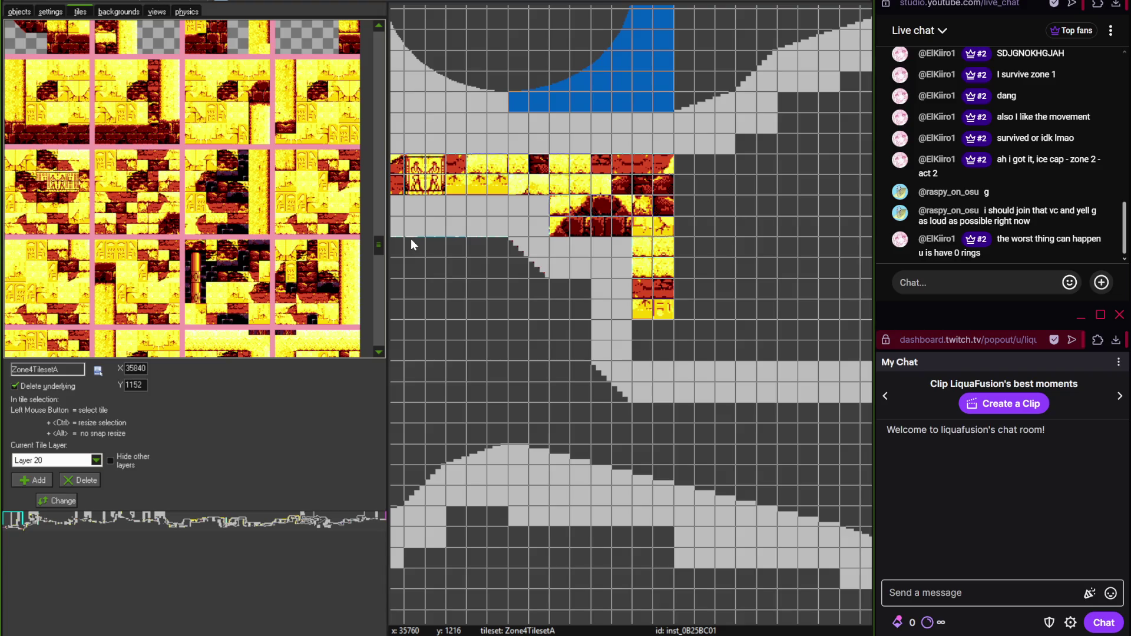
- Set the tile layer depth to 2
click(48, 502)
key(BackSpace)
key(Return)
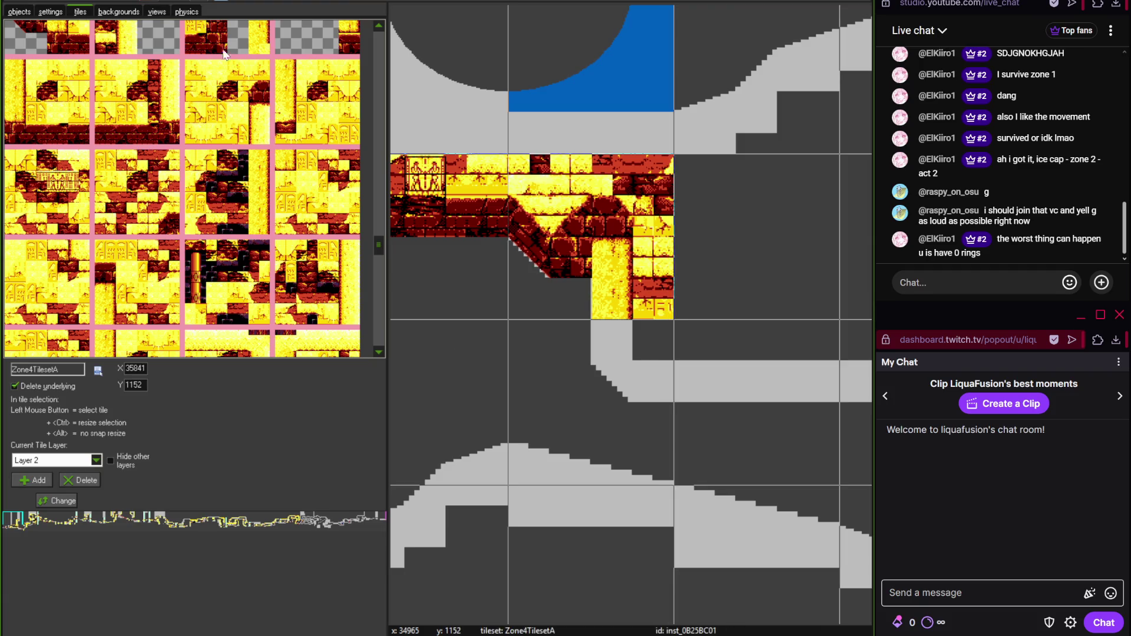
- Place sloped hill tiles on the lower slope under the rings
scroll(465, 393, down, 1)
drag(465, 393, 546, 320)
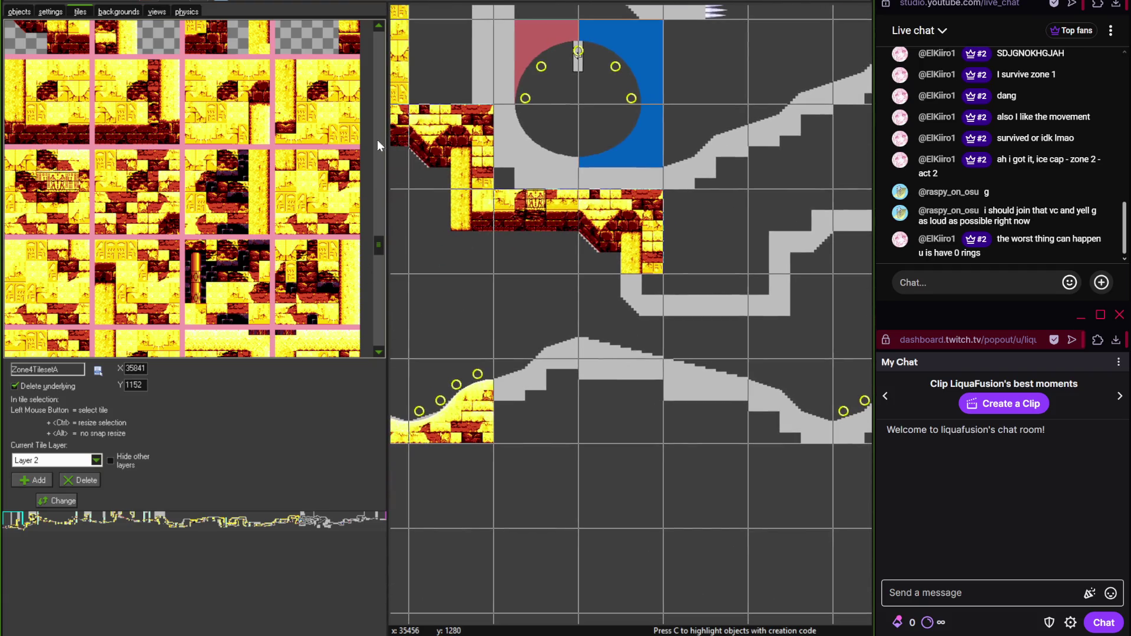
drag(378, 254, 379, 292)
click(532, 303)
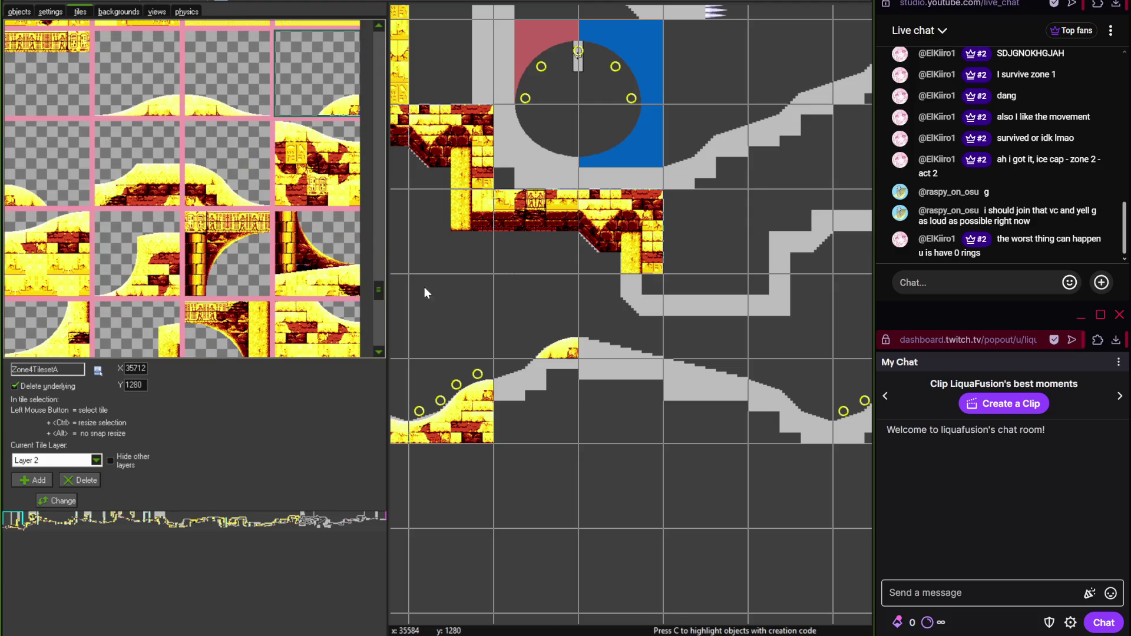
drag(376, 289, 377, 309)
click(164, 313)
click(527, 380)
scroll(526, 381, up, 1)
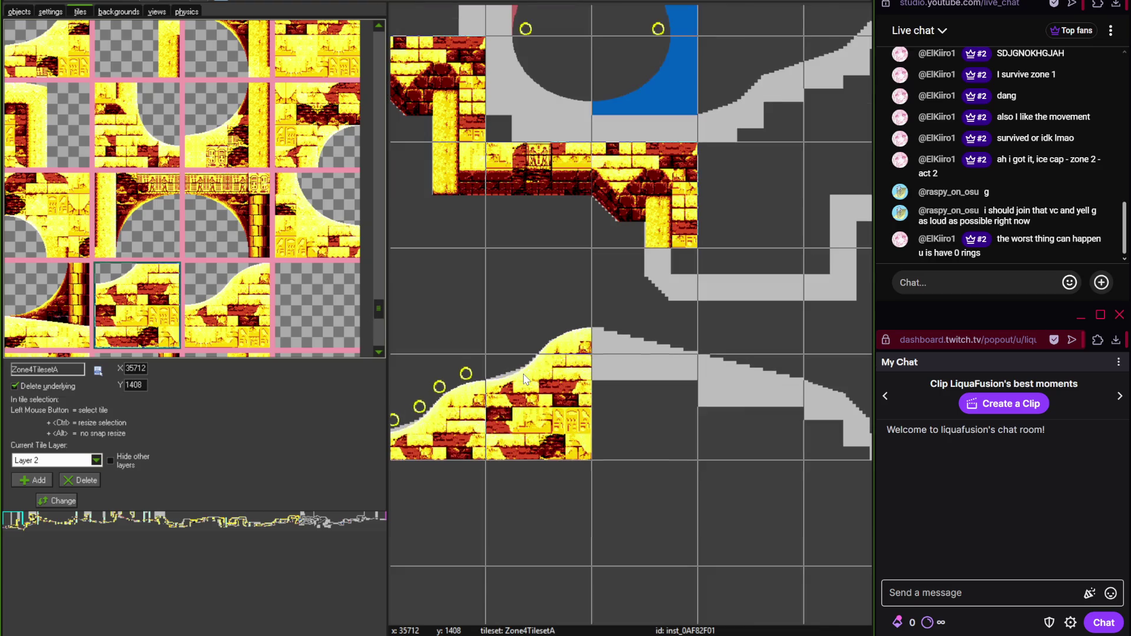
mouse_move(378, 307)
mouse_down()
mouse_move(375, 290)
mouse_move(380, 331)
mouse_up()
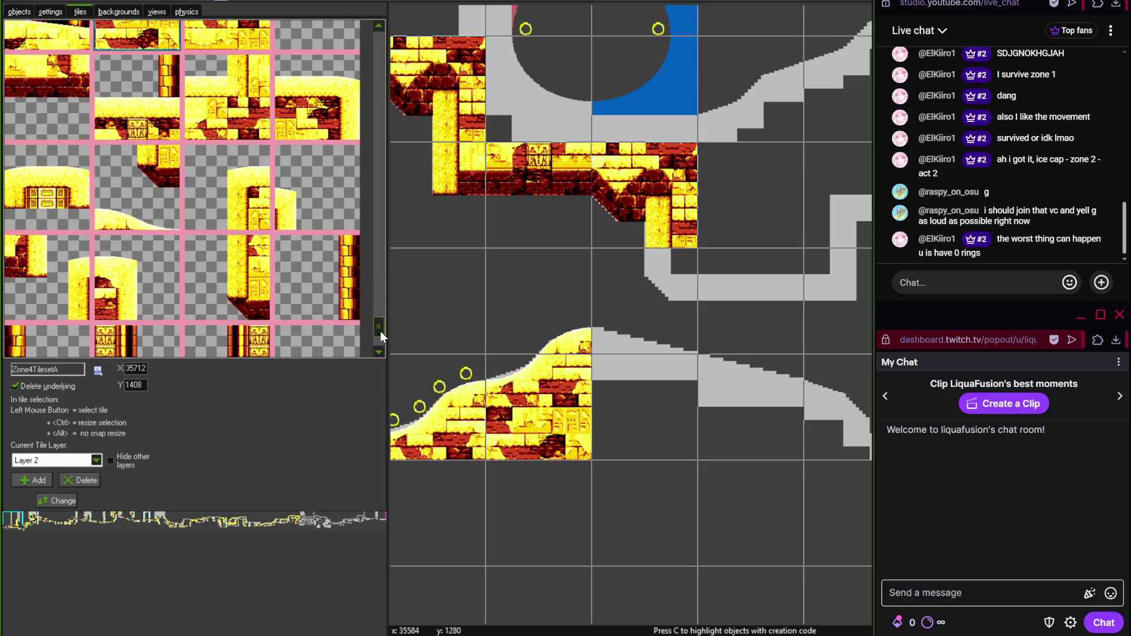
- Place a hill crest tile at the slope top and check the reference map
click(159, 190)
click(644, 343)
scroll(645, 343, down, 3)
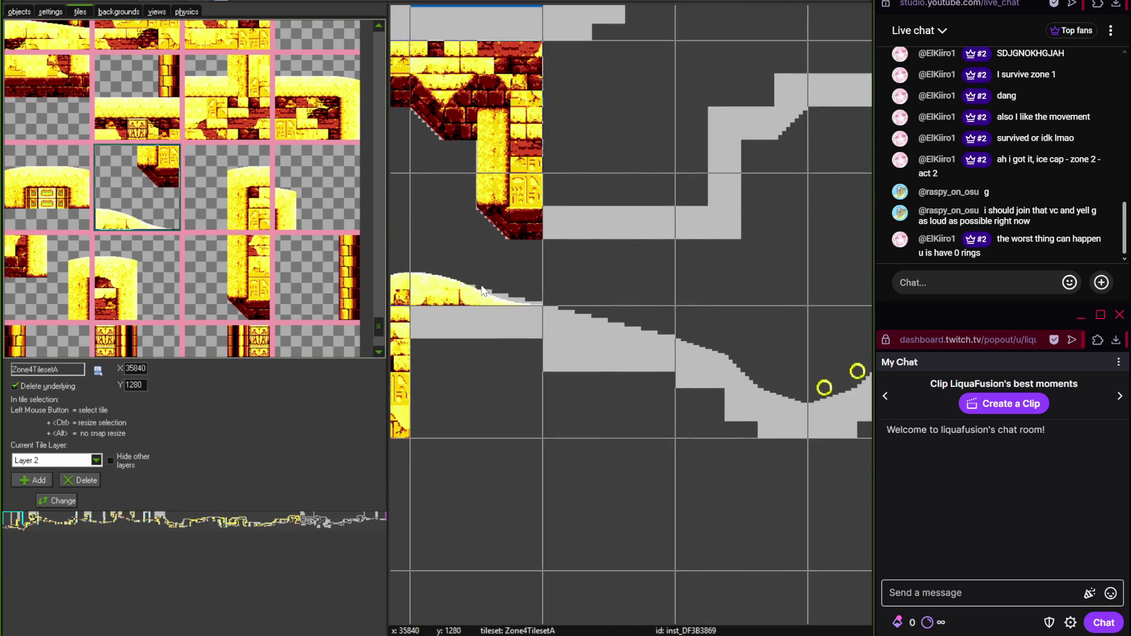
scroll(377, 326, up, 2)
drag(378, 326, 373, 267)
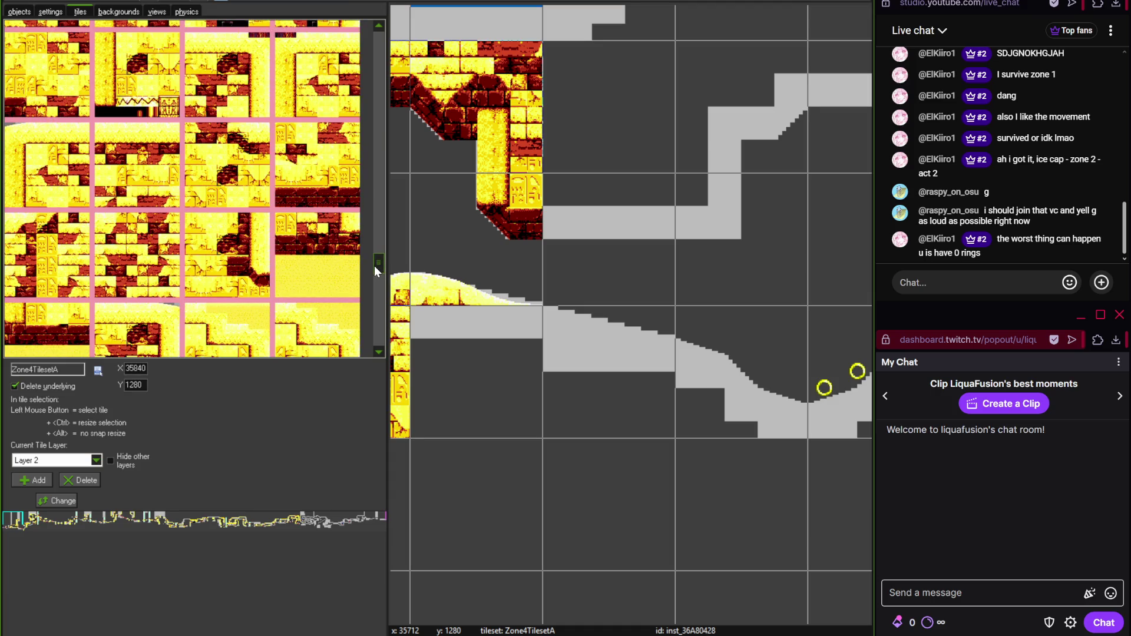
key(alt+Tab)
scroll(466, 530, down, 2)
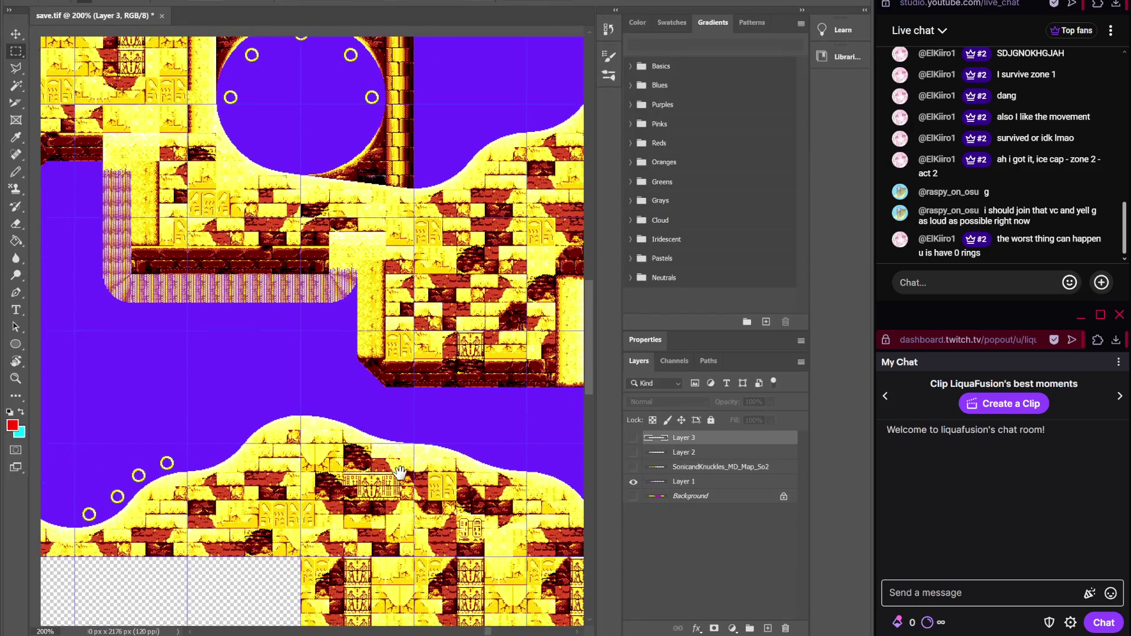
key(alt+Tab)
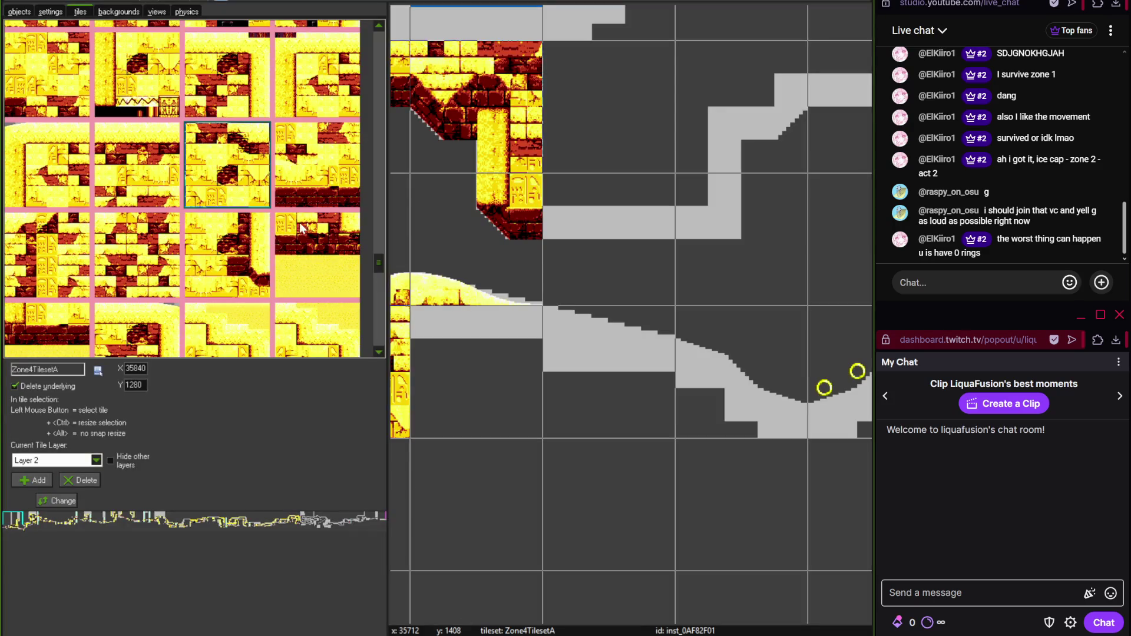
- Fill the ground below the hill crest with a solid brick filler tile
drag(378, 267, 372, 250)
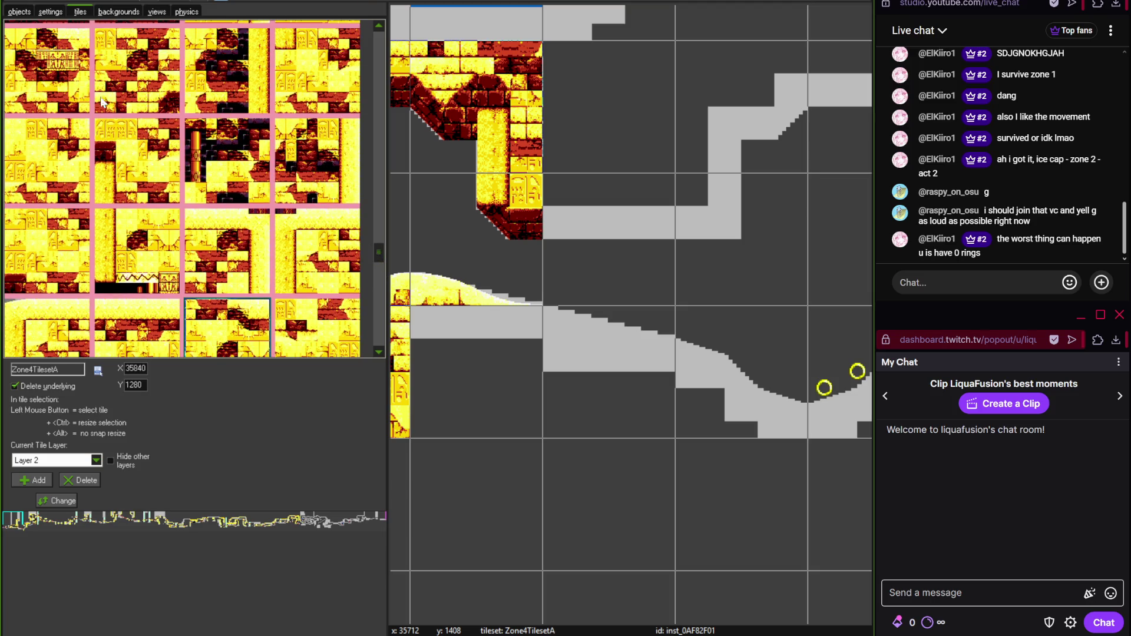
click(48, 71)
click(486, 404)
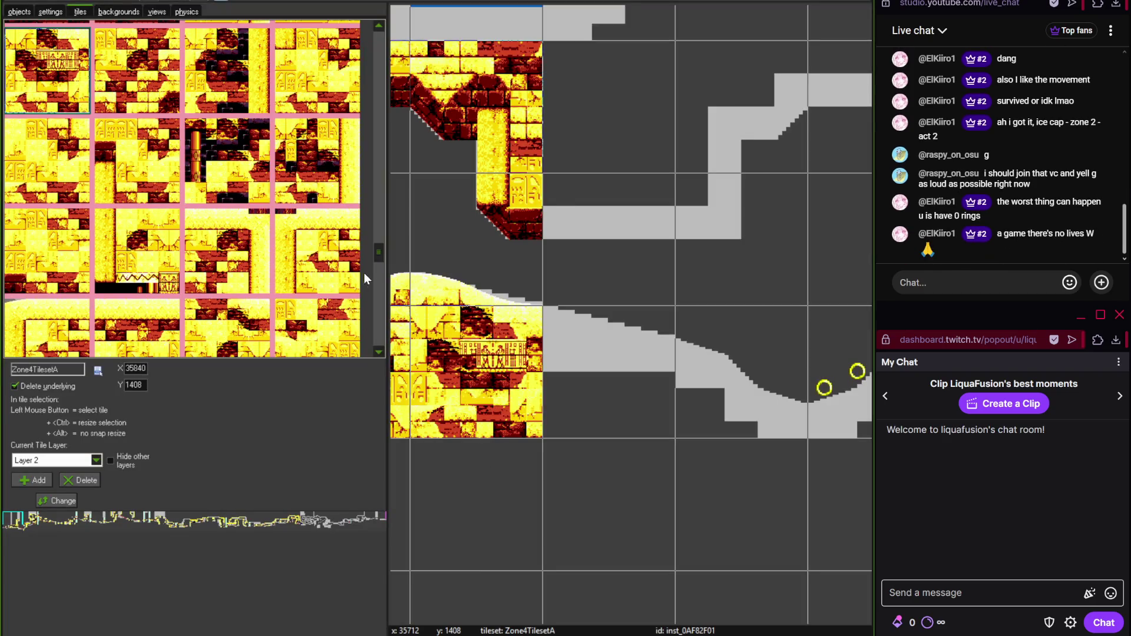
click(376, 348)
drag(377, 334, 373, 297)
scroll(483, 295, down, 2)
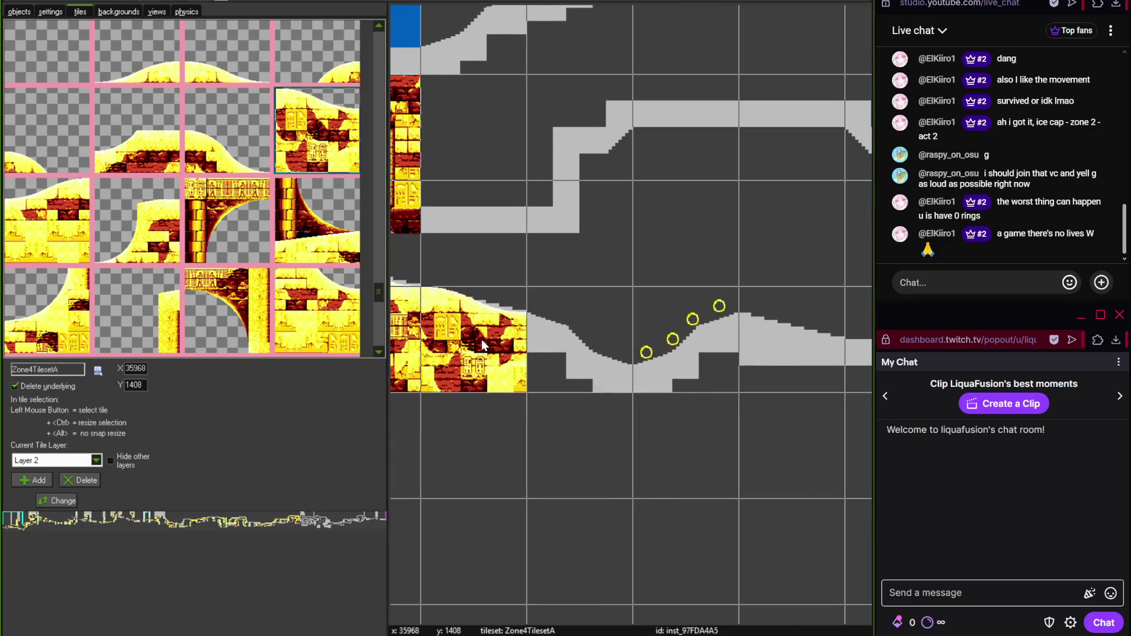
drag(379, 294, 374, 40)
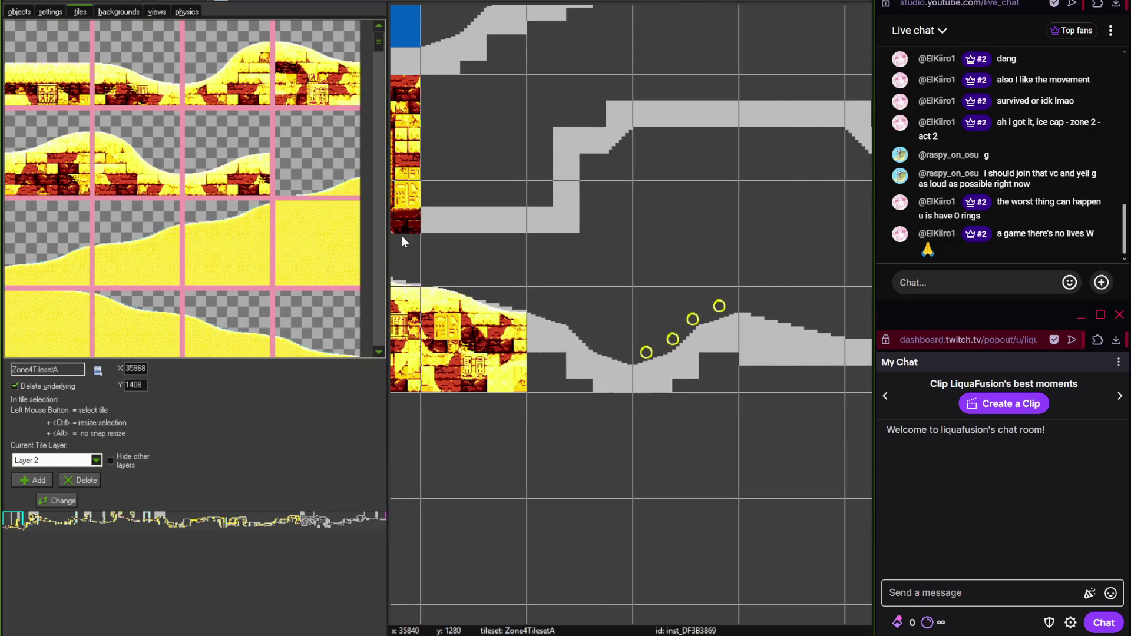
- Extend rolling and rising hill tiles to the right beneath the rings
click(165, 195)
click(625, 341)
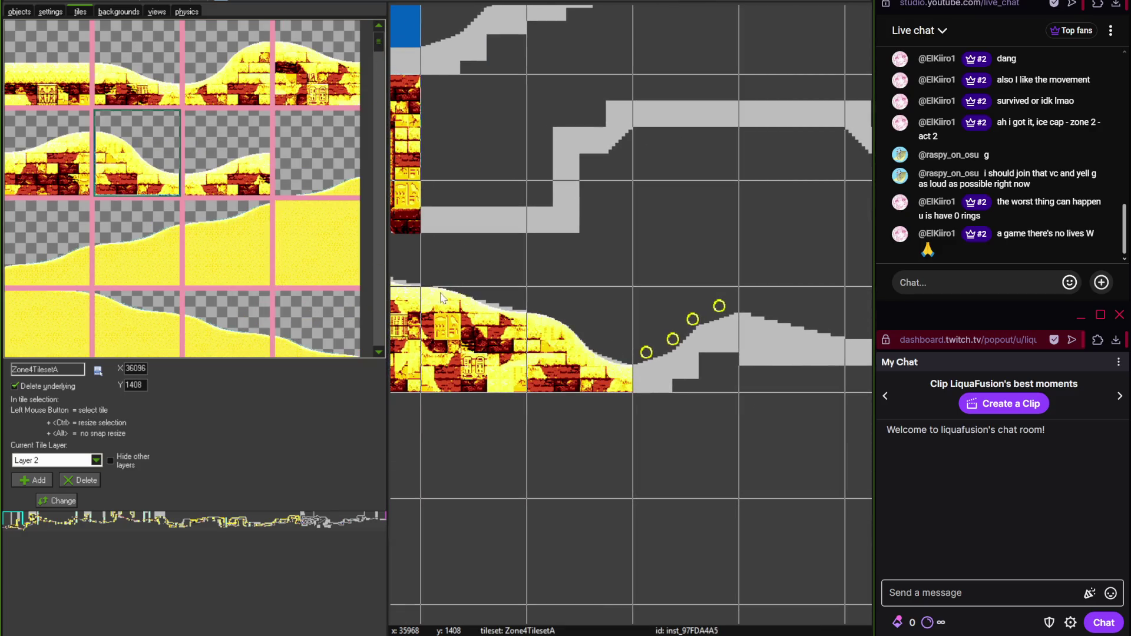
click(275, 90)
click(670, 359)
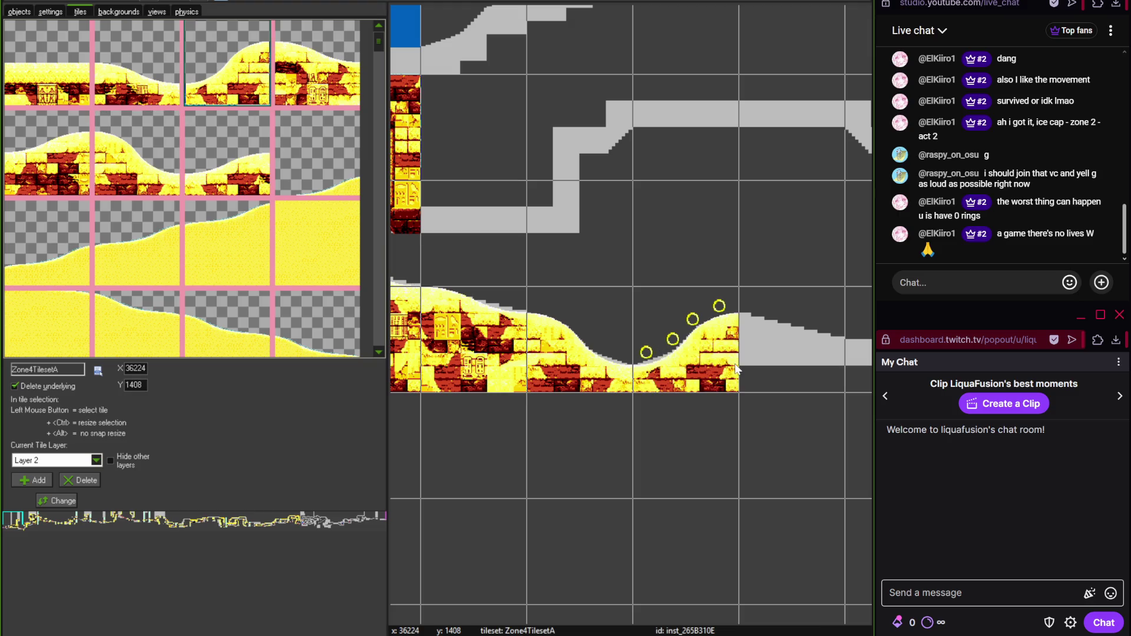
scroll(619, 327, down, 3)
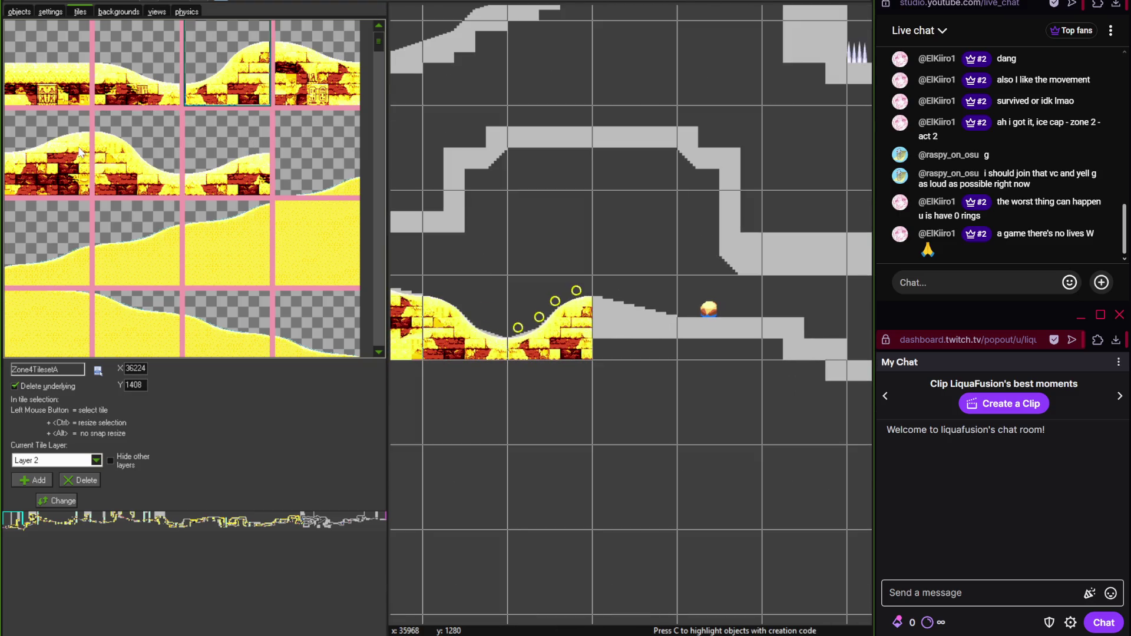
click(317, 82)
click(625, 306)
- Review the next stretch of the Photoshop reference map and scroll the room to match
scroll(649, 264, left, 2)
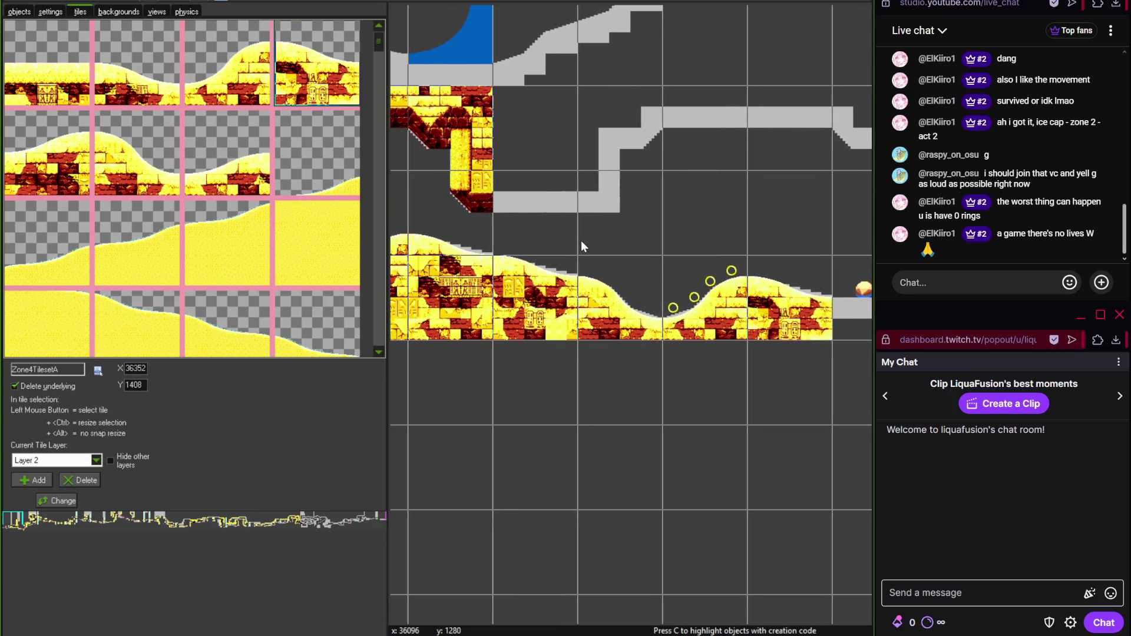
key(alt+Tab)
drag(195, 377, 272, 394)
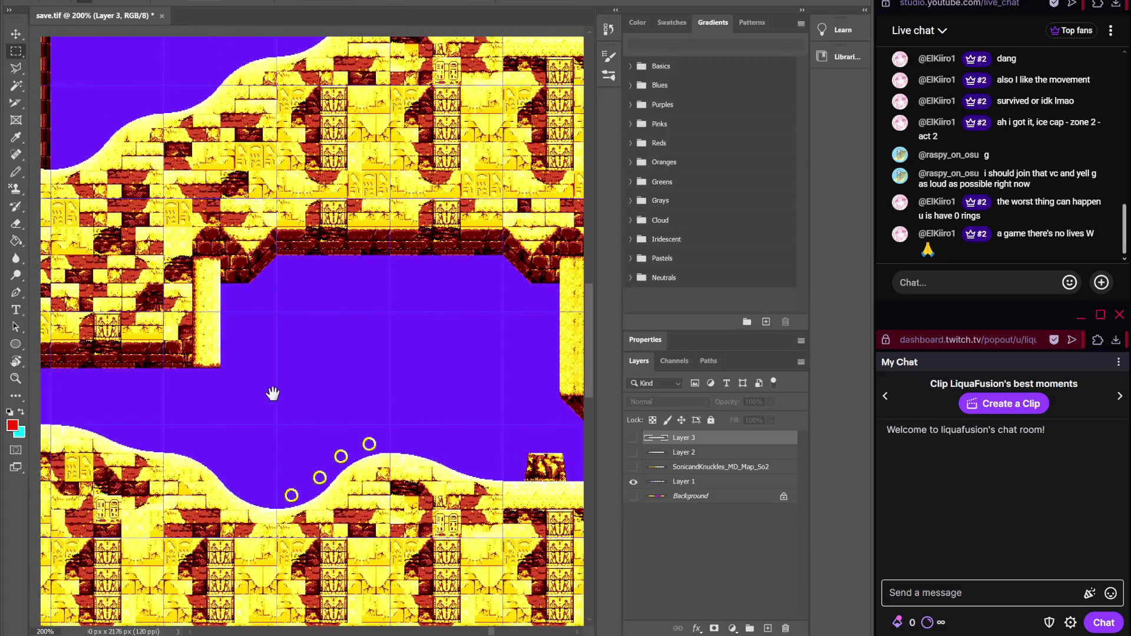
key(alt+Tab)
scroll(613, 423, down, 5)
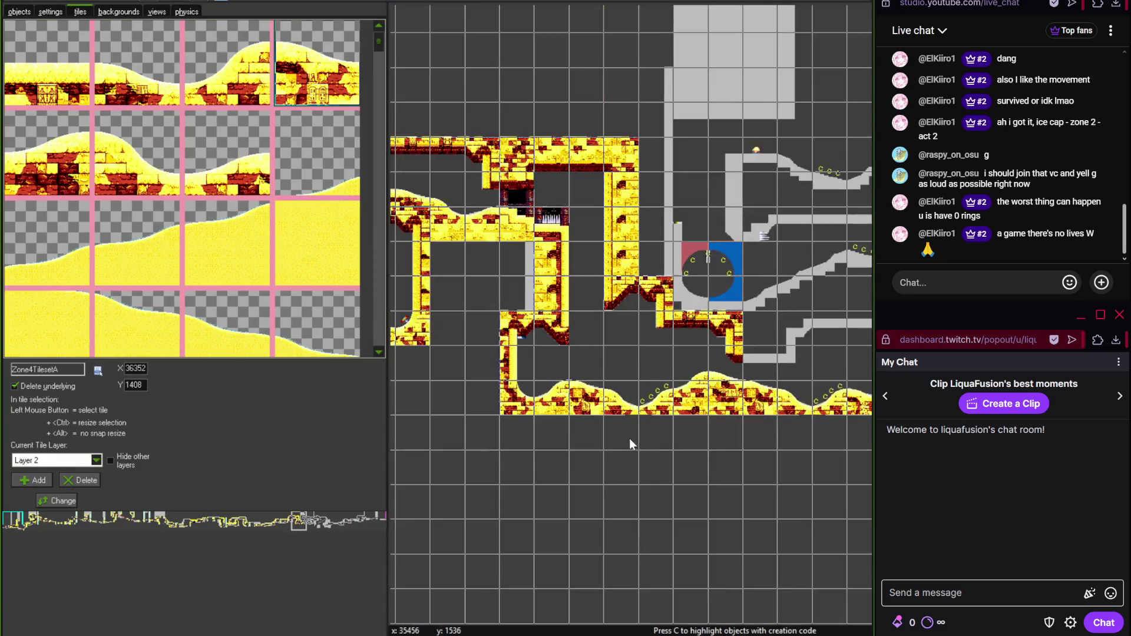
scroll(595, 292, down, 5)
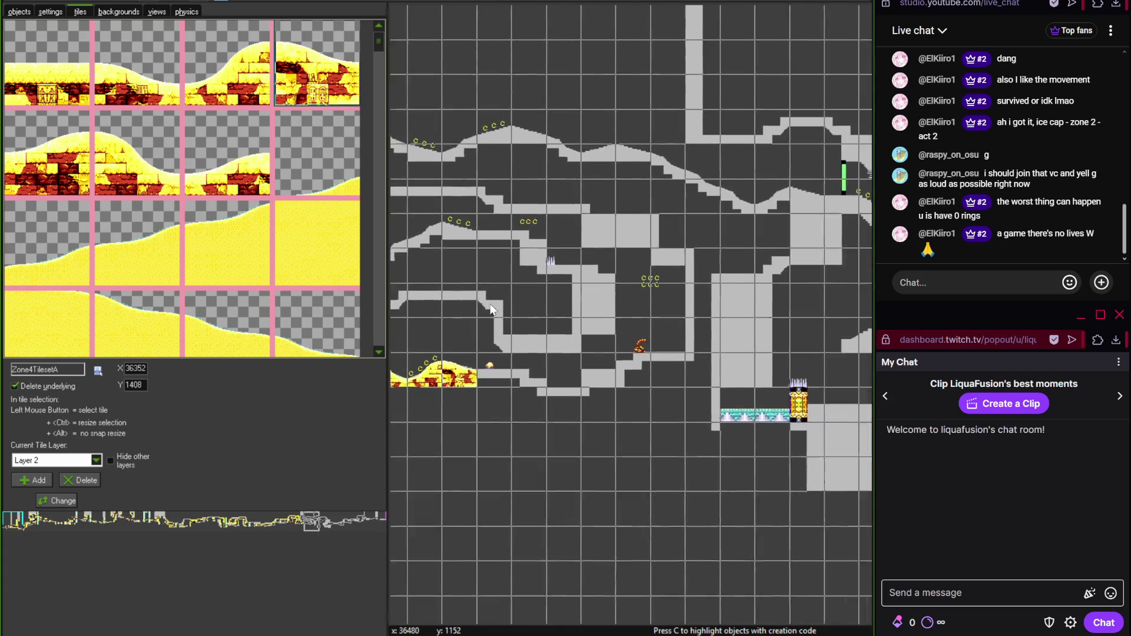
scroll(539, 287, up, 3)
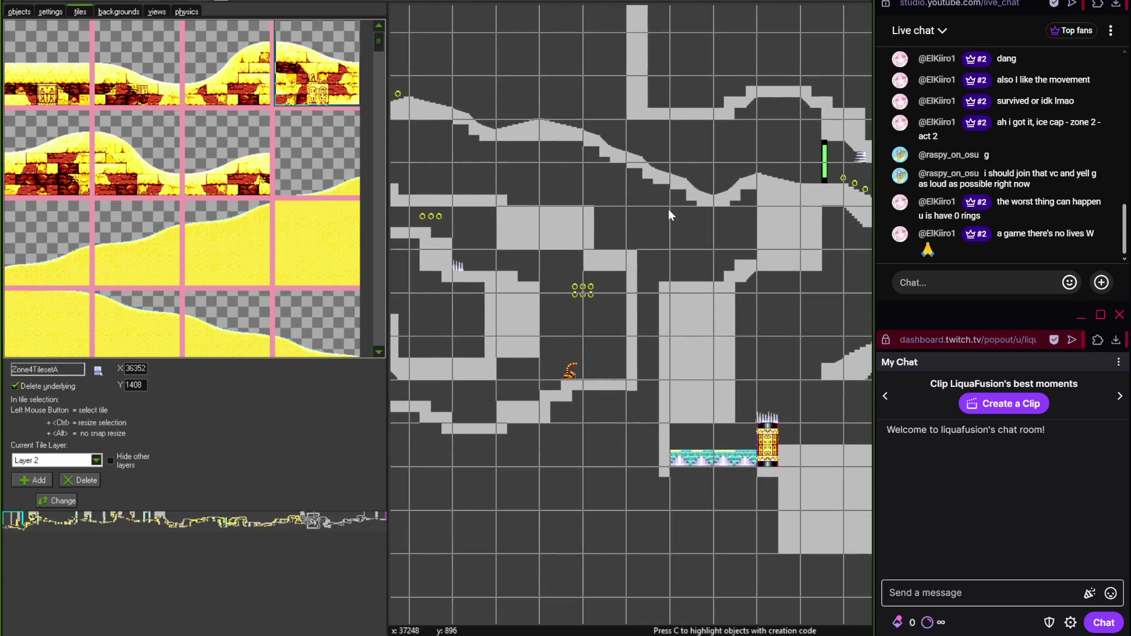
scroll(538, 334, up, 3)
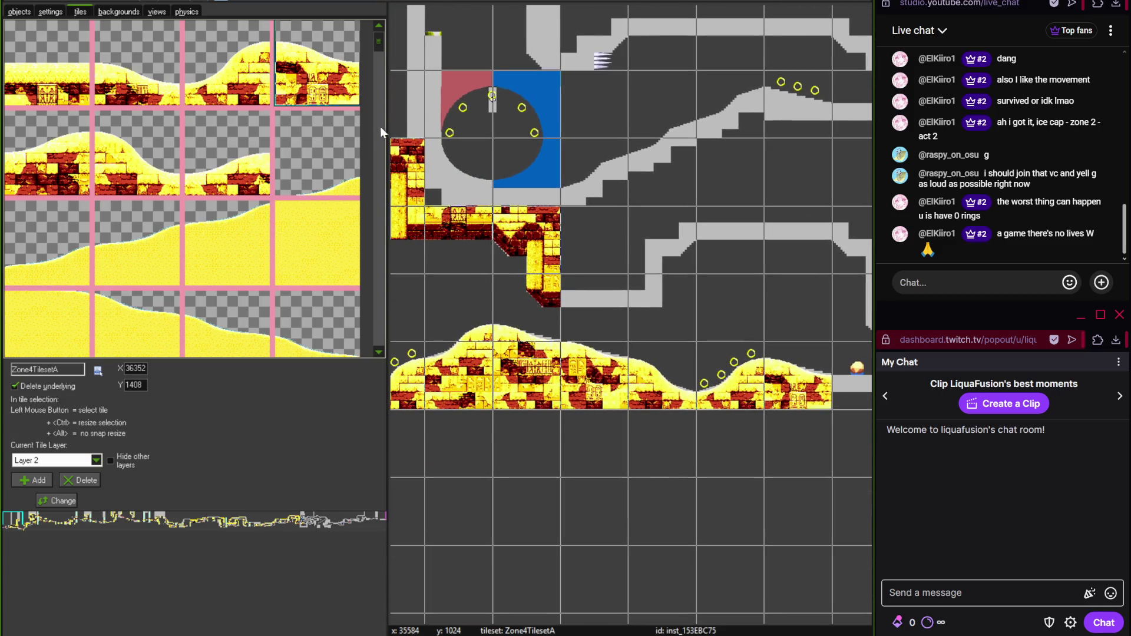
drag(380, 42, 379, 213)
- Lay brick and platform tiles that extend the floating platform to the right
click(320, 175)
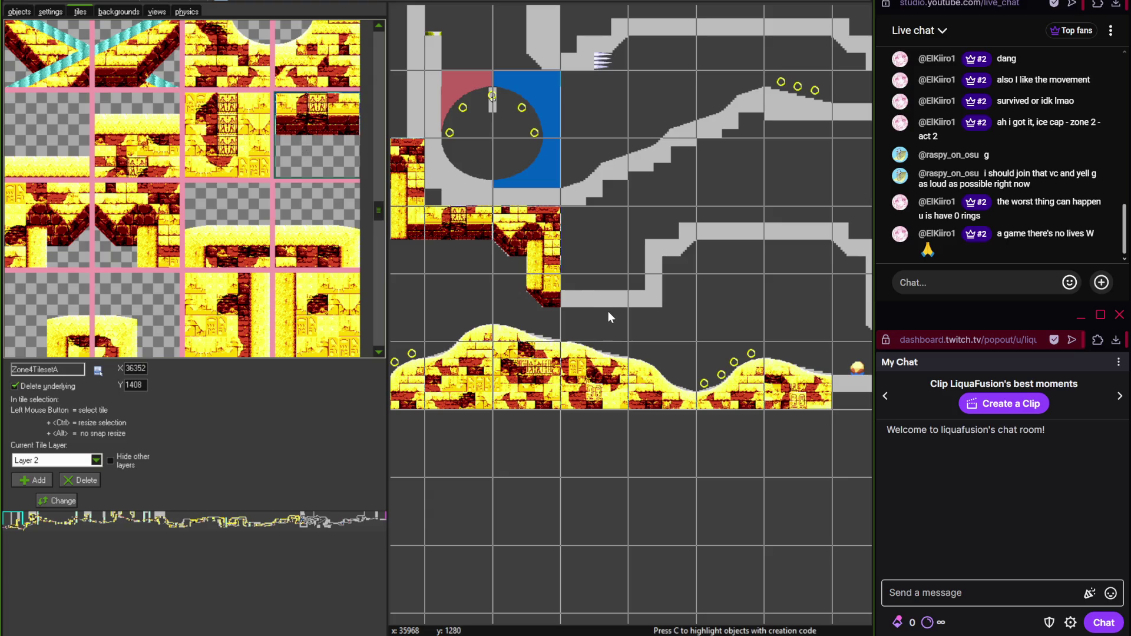
click(599, 242)
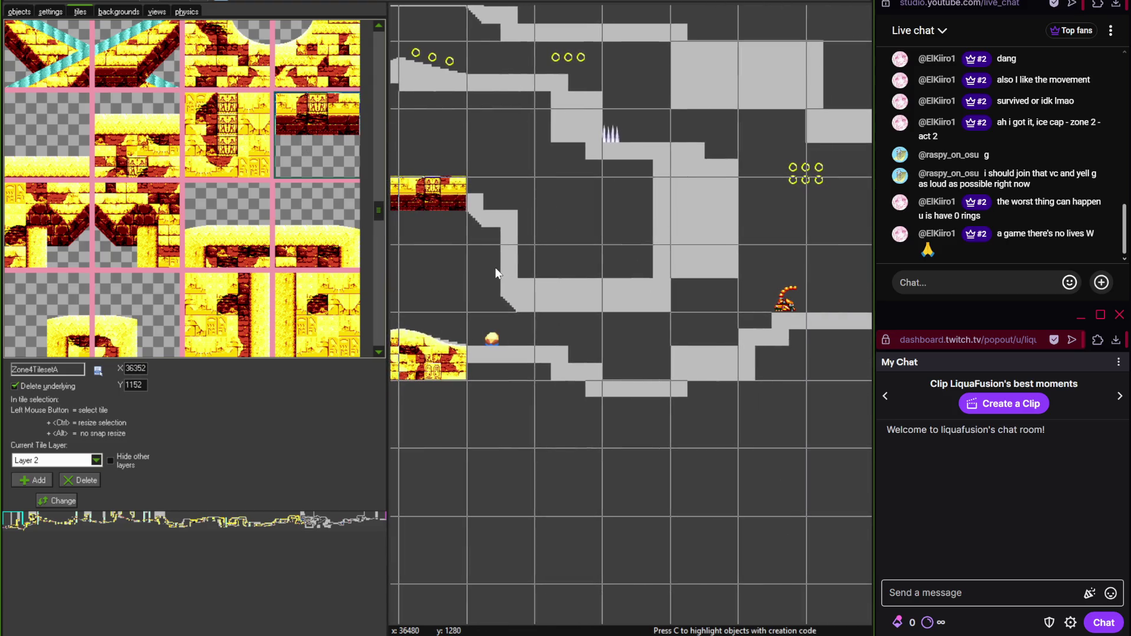
click(44, 248)
click(512, 205)
click(164, 209)
click(745, 194)
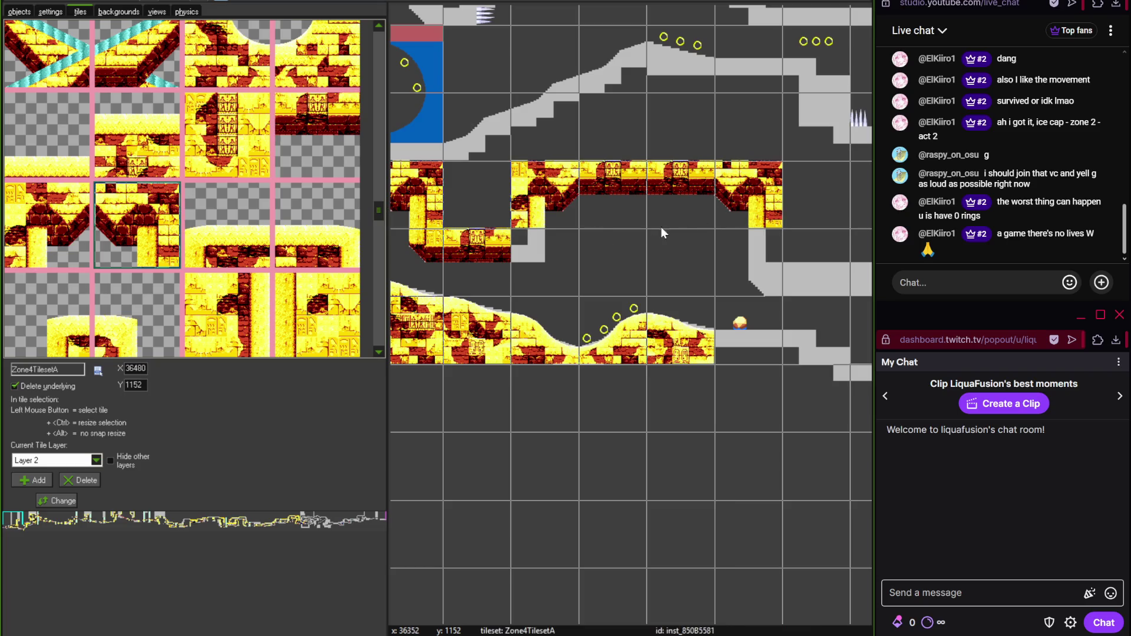
- Cap the platform's right end with the vertical brick column tile
scroll(379, 216, down, 2)
click(135, 283)
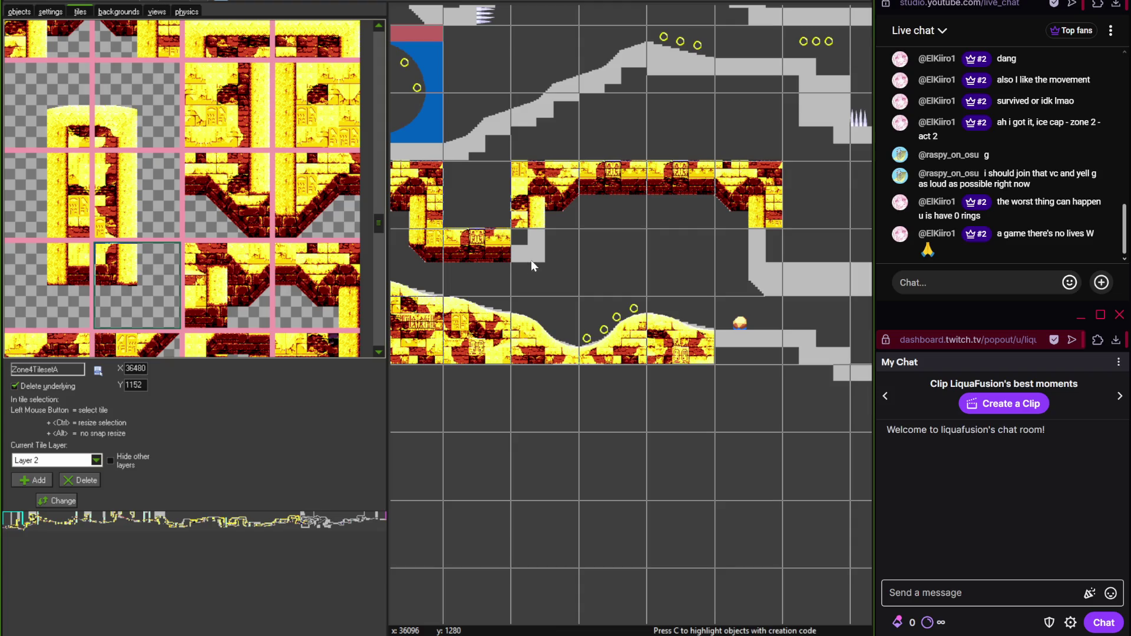
drag(378, 223, 379, 335)
click(233, 134)
click(760, 262)
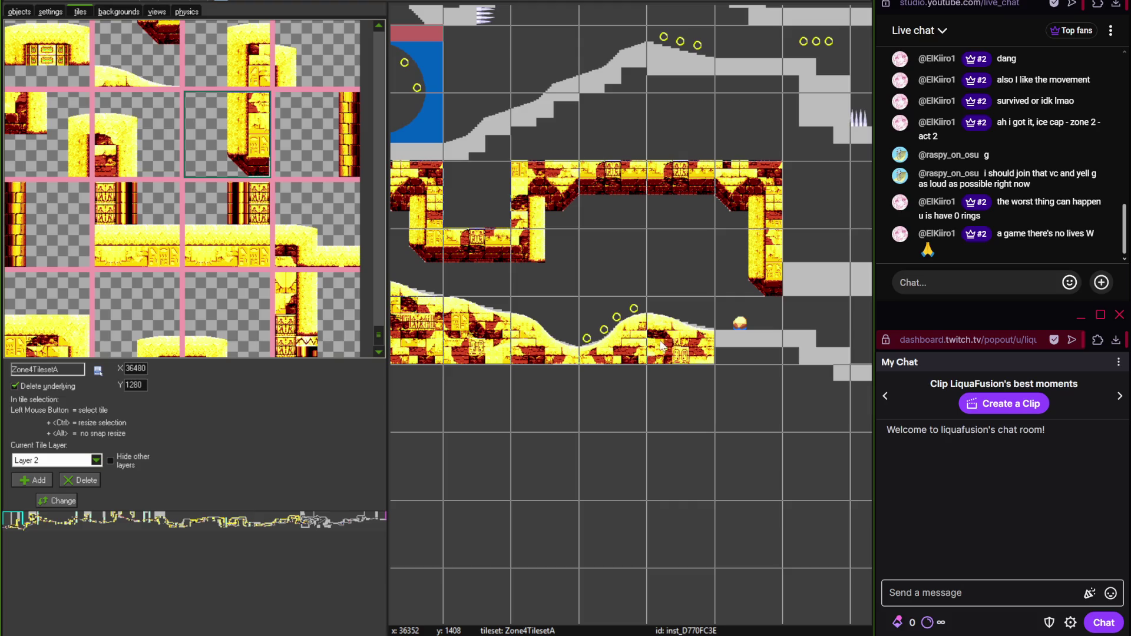
- Check the Photoshop reference map, then place a brick slope tile lower in the room
key(alt+Tab)
scroll(313, 330, right, 5)
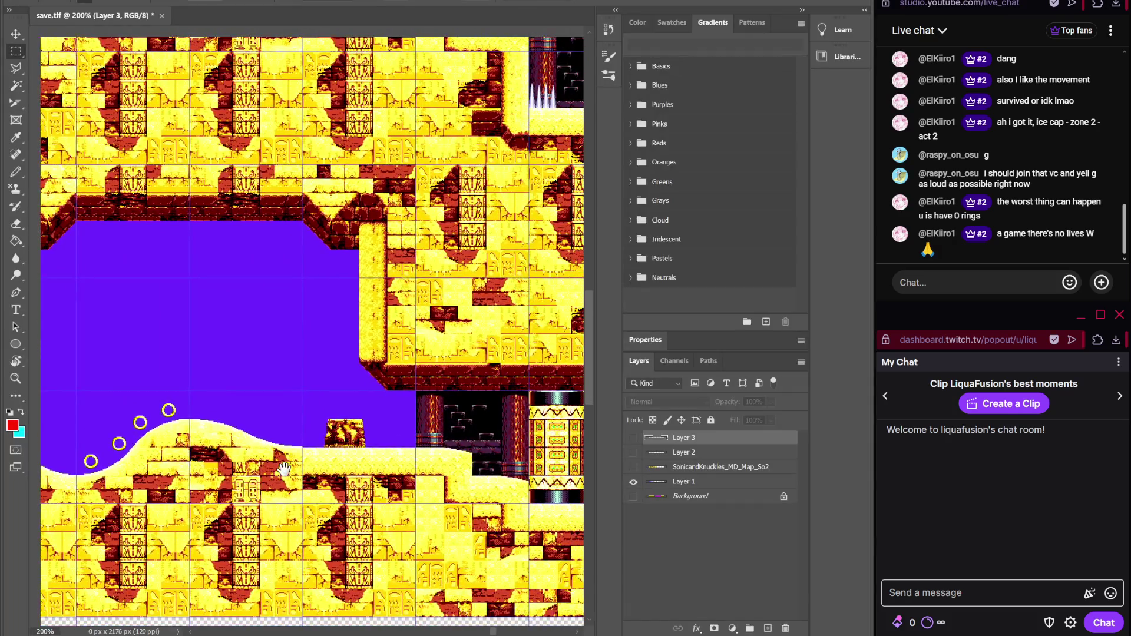
key(alt+Tab)
mouse_move(371, 323)
mouse_down()
mouse_move(384, 264)
mouse_move(373, 222)
mouse_move(378, 42)
mouse_up()
click(47, 65)
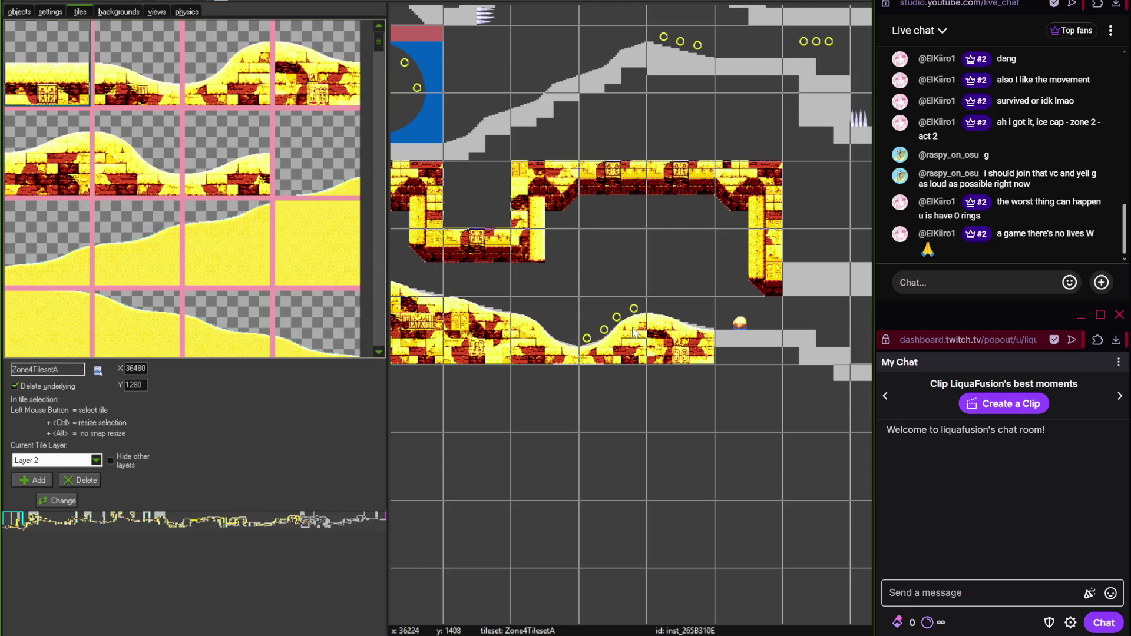
click(745, 347)
scroll(535, 303, up, 2)
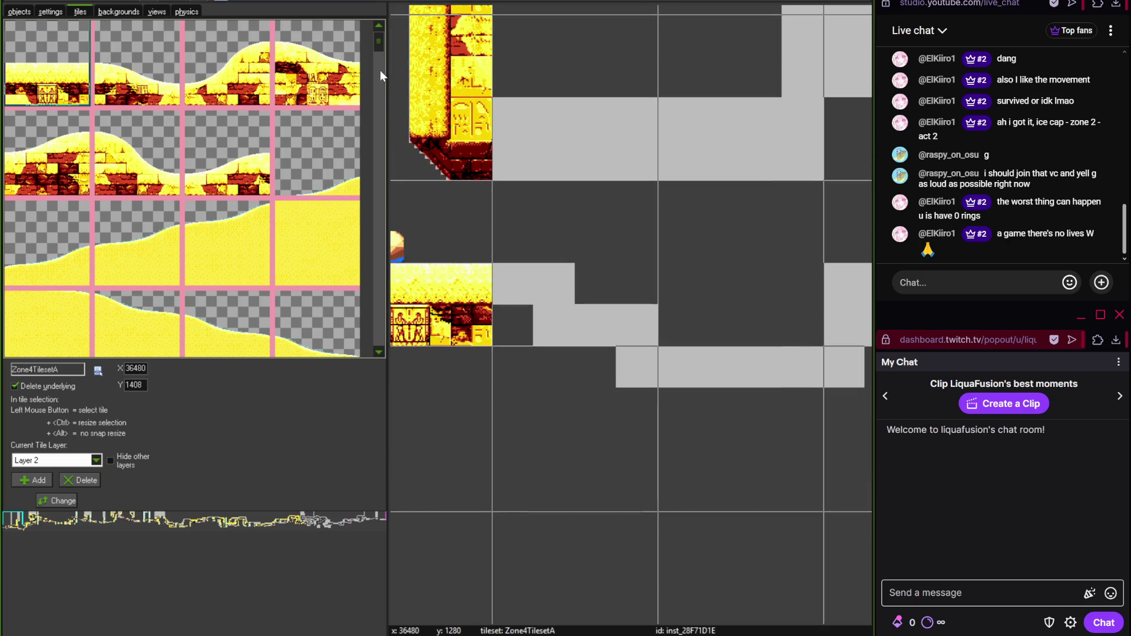
- Place brick wall tiles under the upper ledge, replacing a misplaced one with another wall tile
mouse_move(379, 70)
mouse_down()
mouse_move(370, 167)
mouse_move(379, 245)
mouse_up()
scroll(499, 228, down, 1)
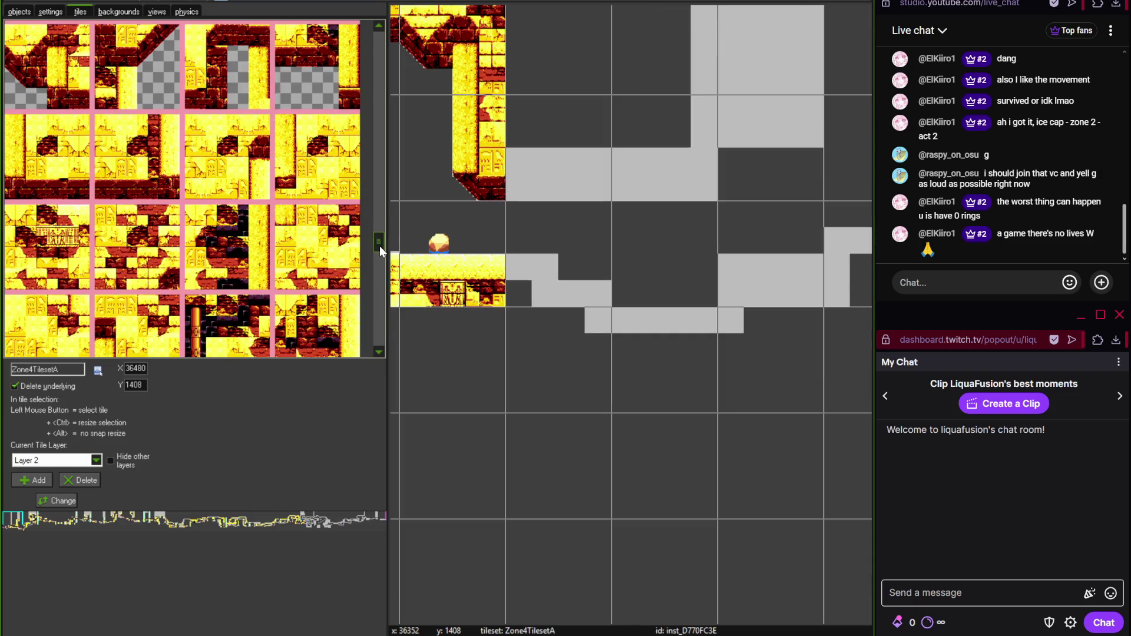
click(145, 167)
click(654, 166)
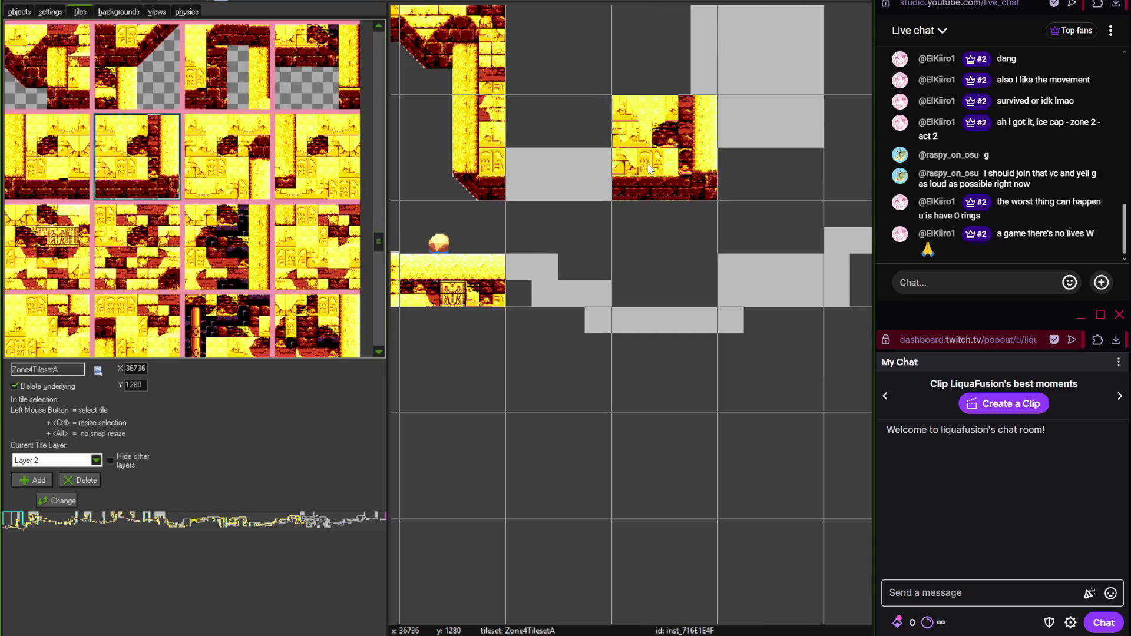
right_click(691, 179)
drag(379, 242, 377, 266)
click(317, 165)
click(542, 177)
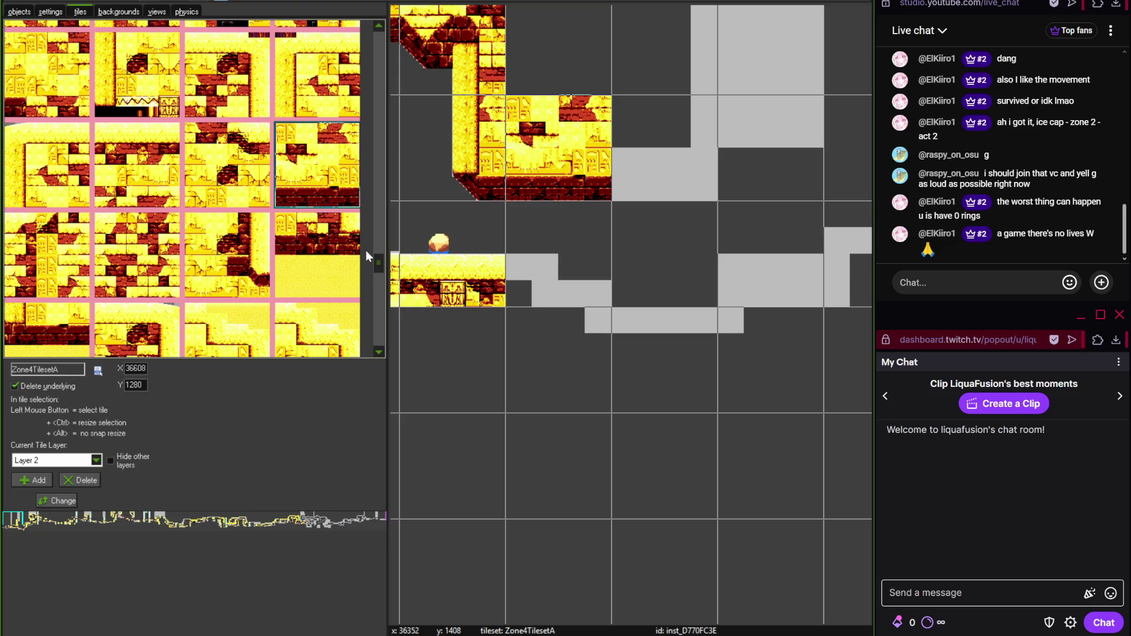
- Compare the temple area on the reference map, then add a brick block right of the wall tiles
key(alt+Tab)
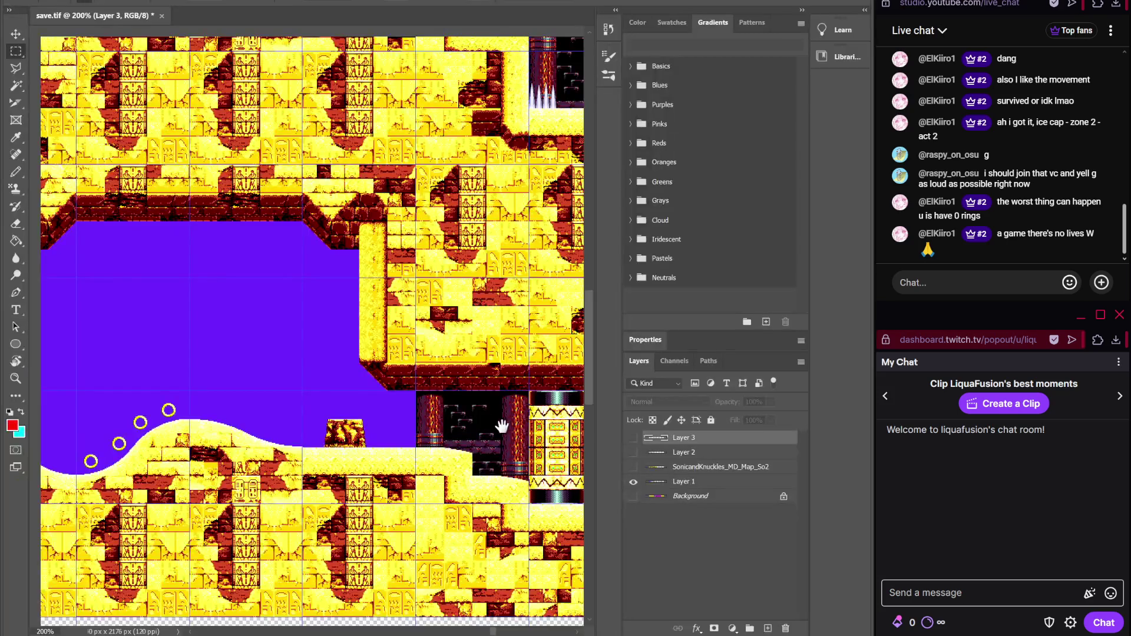
drag(442, 425, 227, 426)
drag(399, 391, 378, 417)
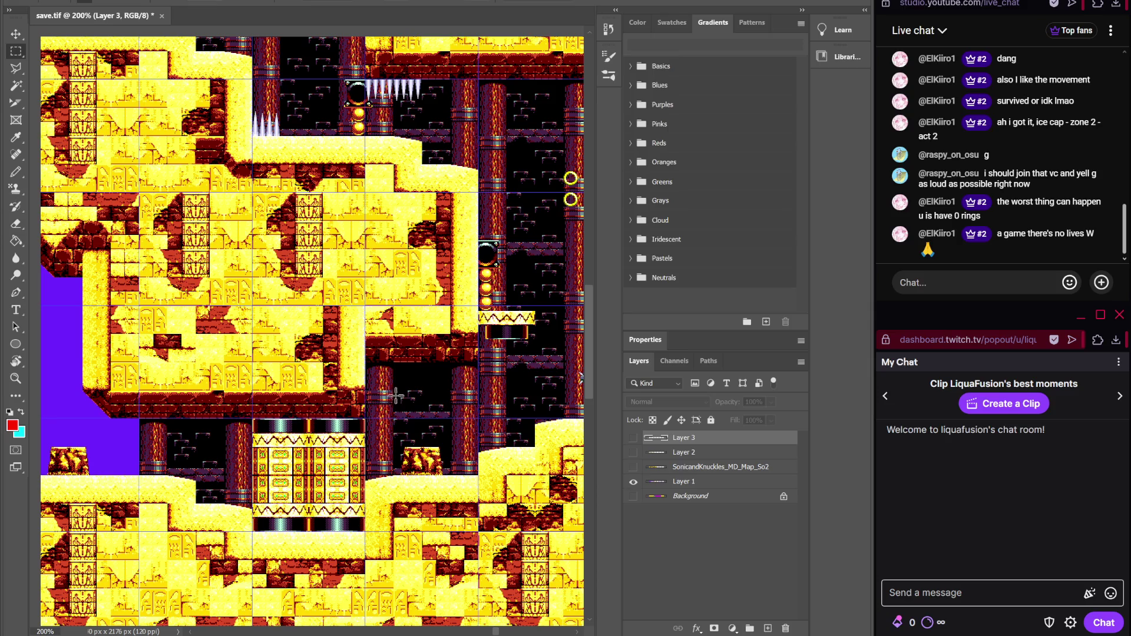
key(alt+Tab)
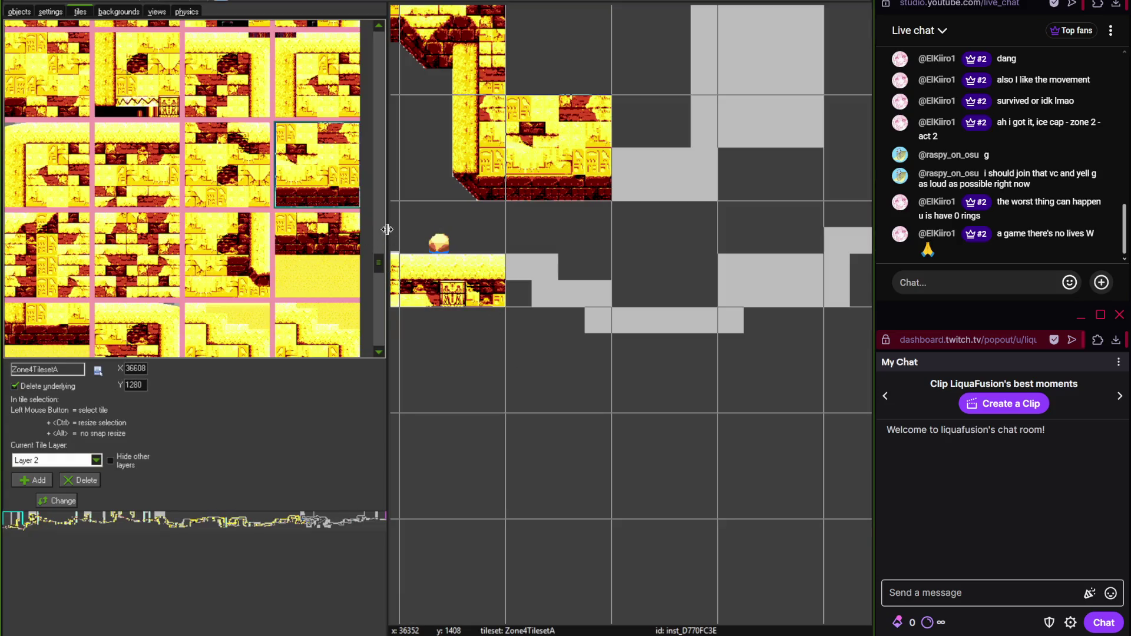
scroll(379, 256, up, 5)
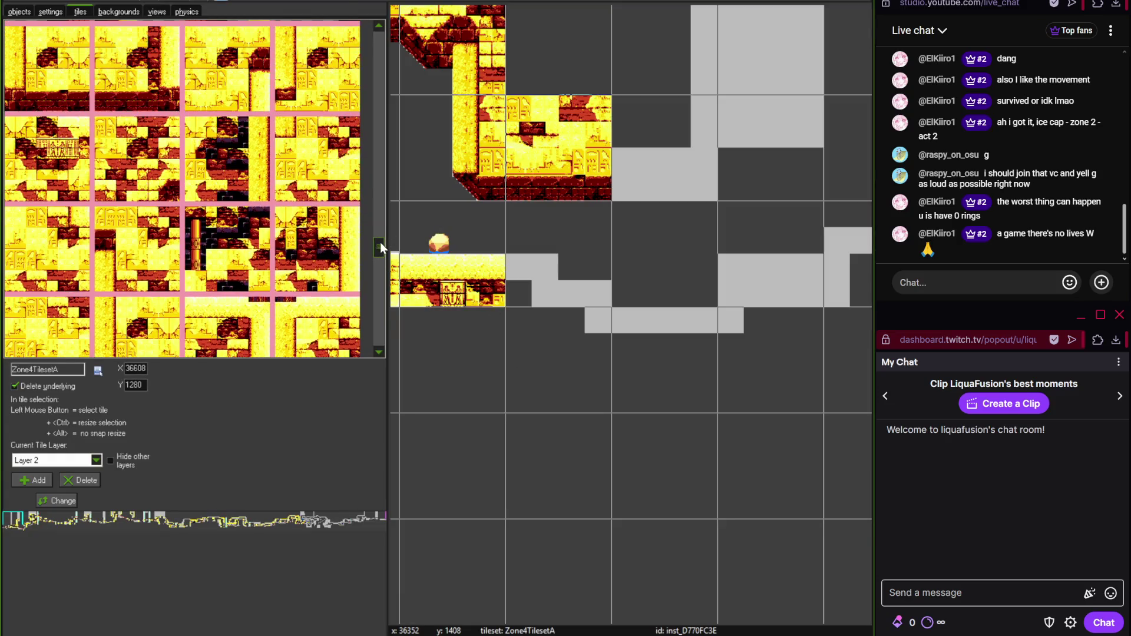
click(162, 137)
click(613, 195)
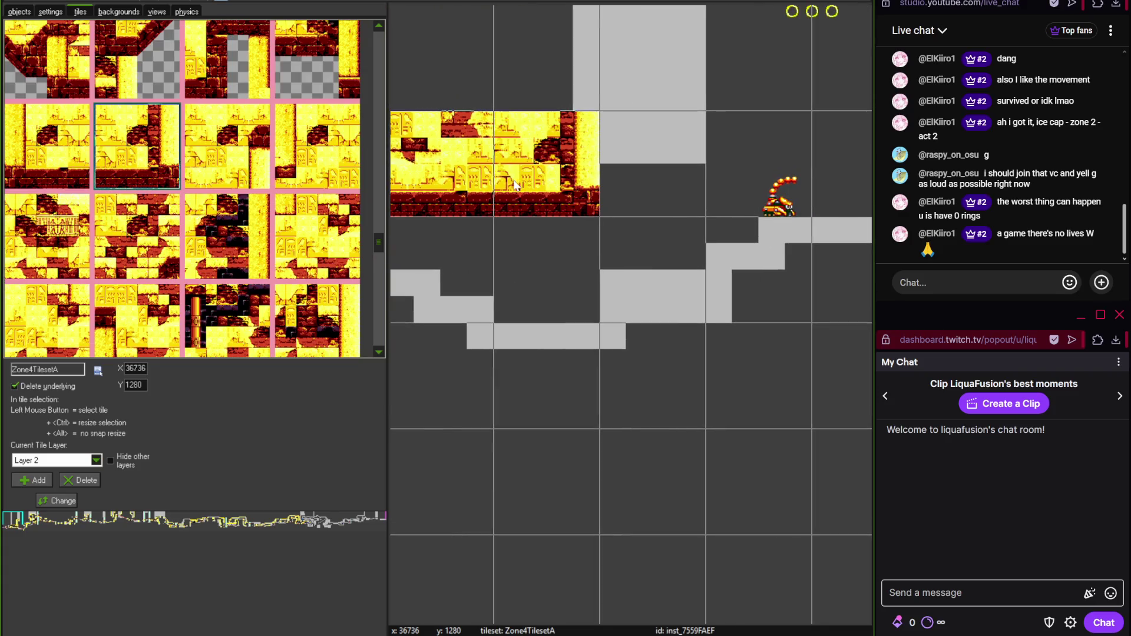
- Recheck the reference map, fill the block's top-left cell, and leave Photoshop in front
scroll(505, 266, up, 3)
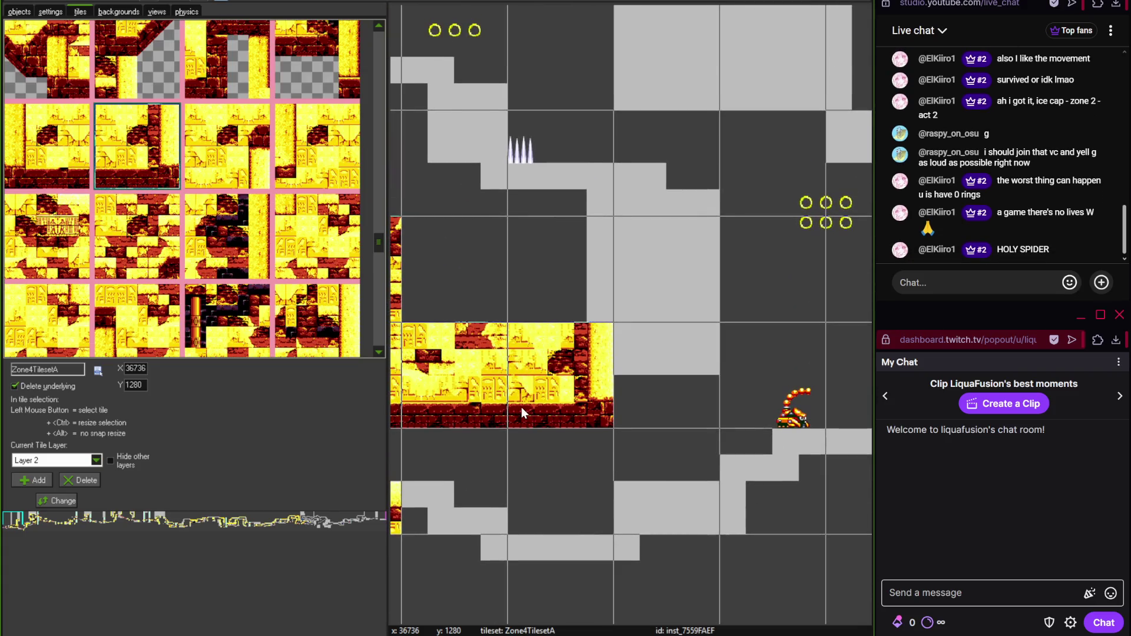
key(alt+Tab)
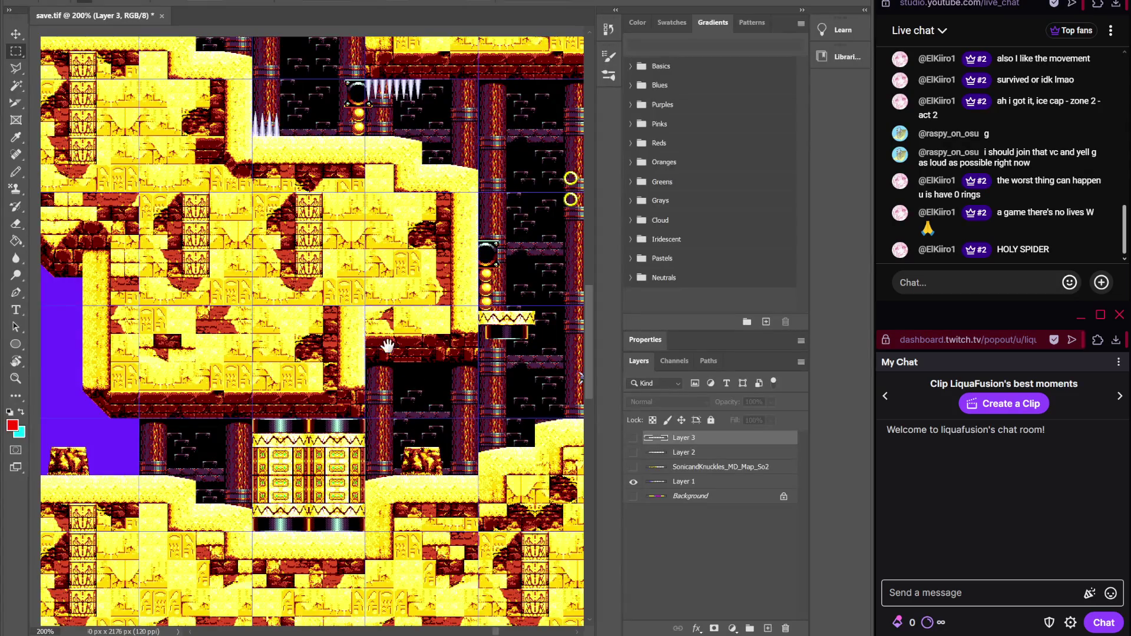
drag(491, 380, 427, 403)
key(alt+Tab)
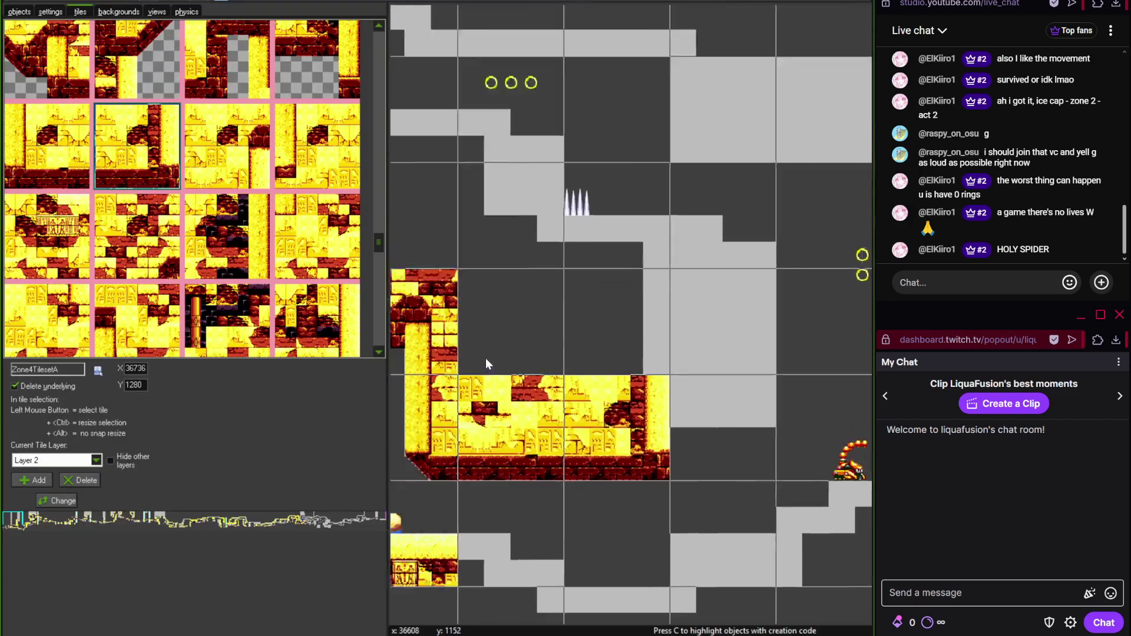
scroll(668, 415, up, 3)
drag(376, 233, 379, 206)
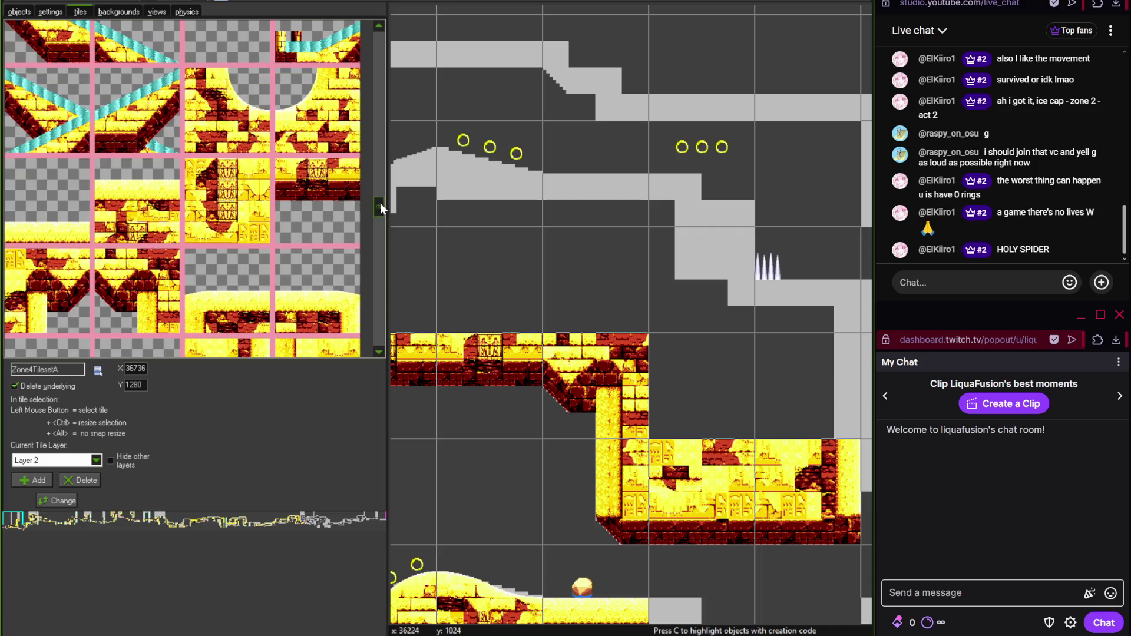
click(317, 194)
click(462, 94)
key(alt+Tab)
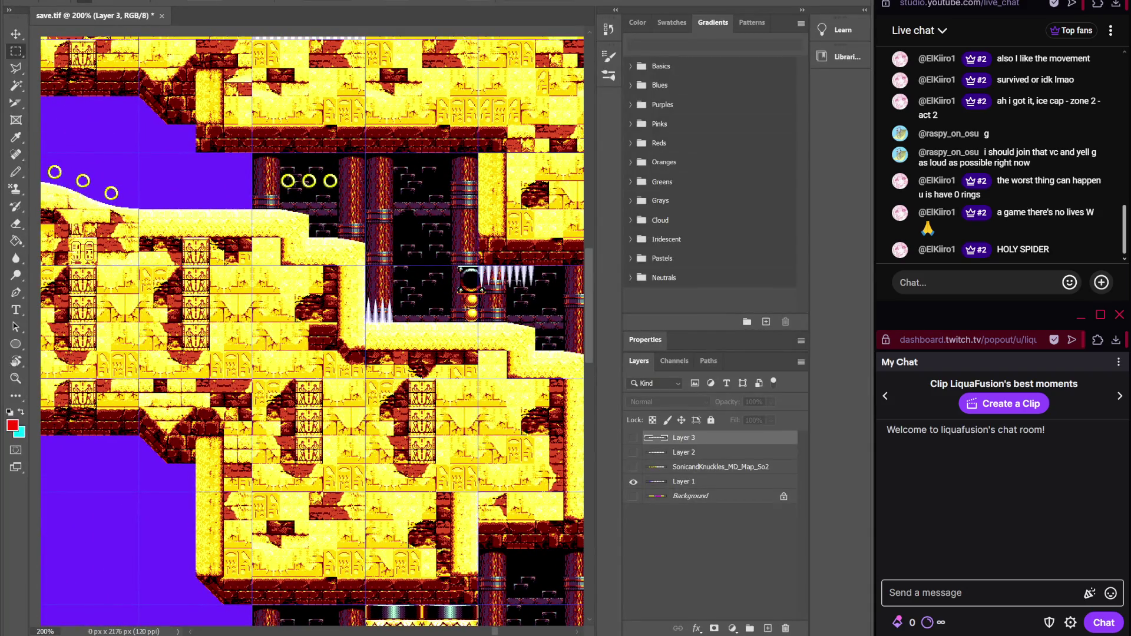
- Place a sand-topped tile beneath the upper rings and shift it one cell left
key(alt+Tab)
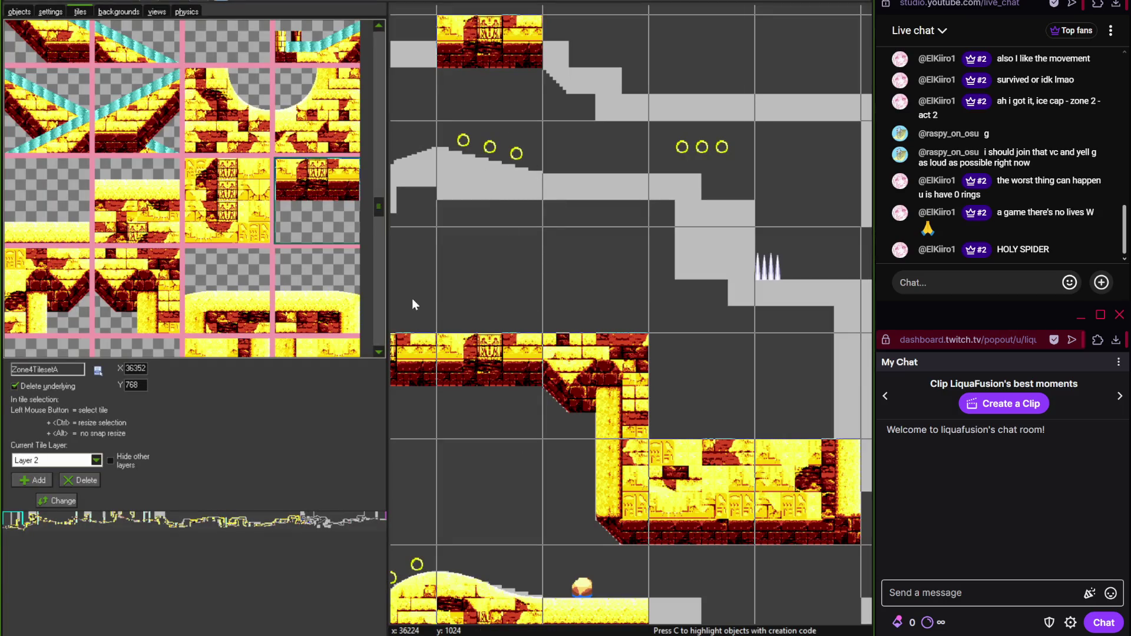
key(alt+Tab)
key(alt+Tab)
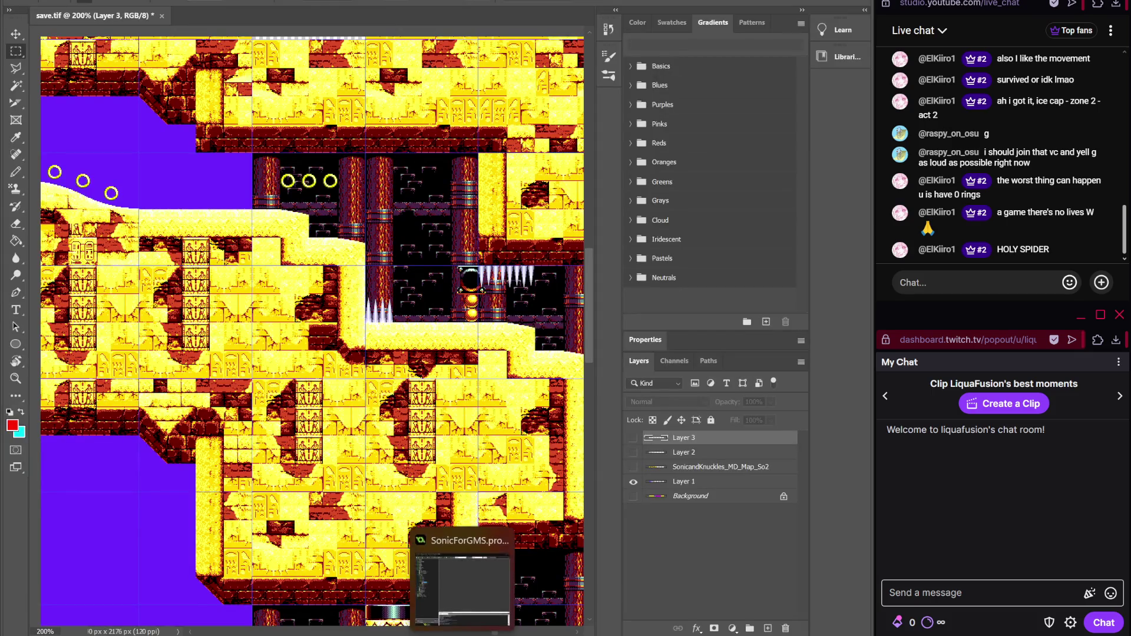
mouse_move(376, 213)
mouse_down()
mouse_move(380, 240)
mouse_move(381, 39)
mouse_up()
click(81, 242)
click(601, 152)
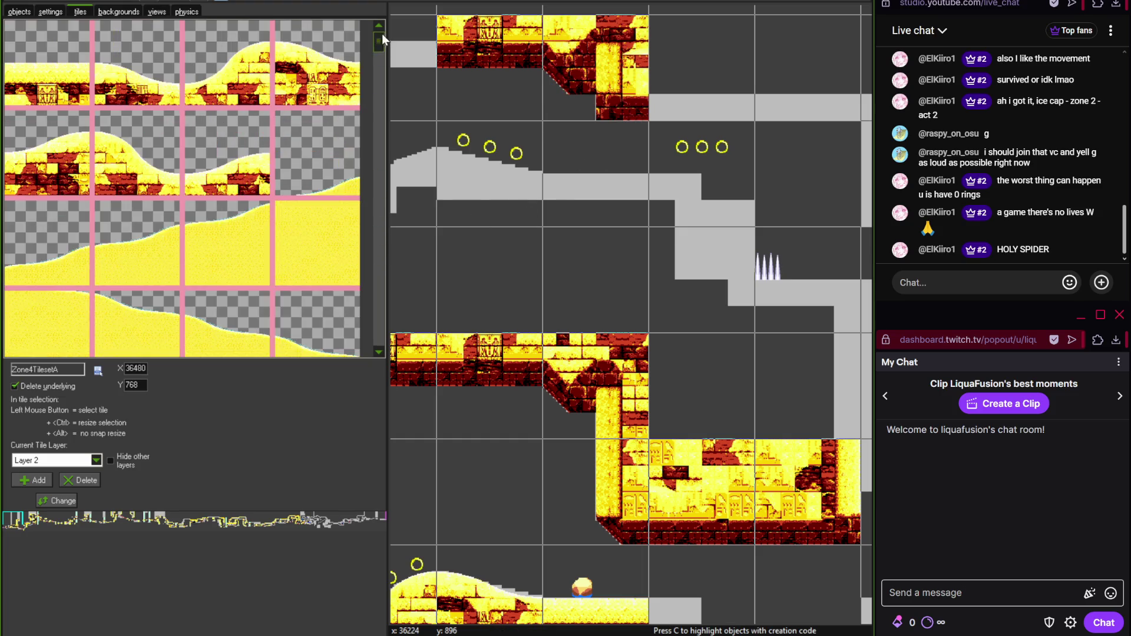
click(51, 65)
mouse_move(655, 199)
mouse_down()
mouse_move(625, 182)
mouse_move(563, 247)
mouse_up()
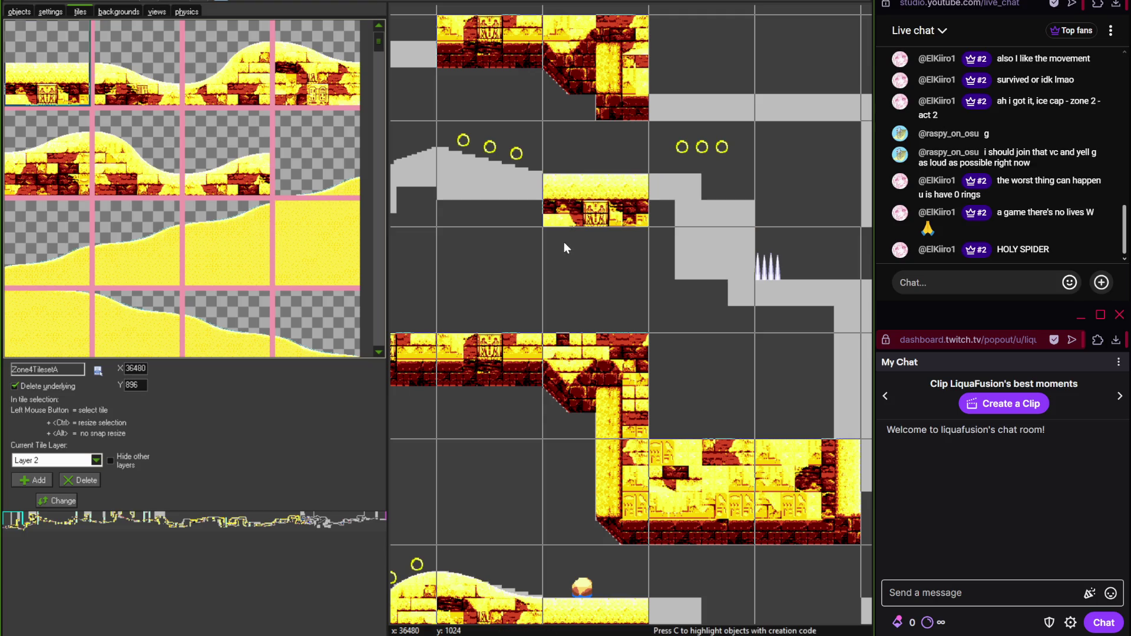
- Place a temple wall tile beside the spike pit and select a wall-edge tile
drag(382, 48, 381, 260)
click(255, 277)
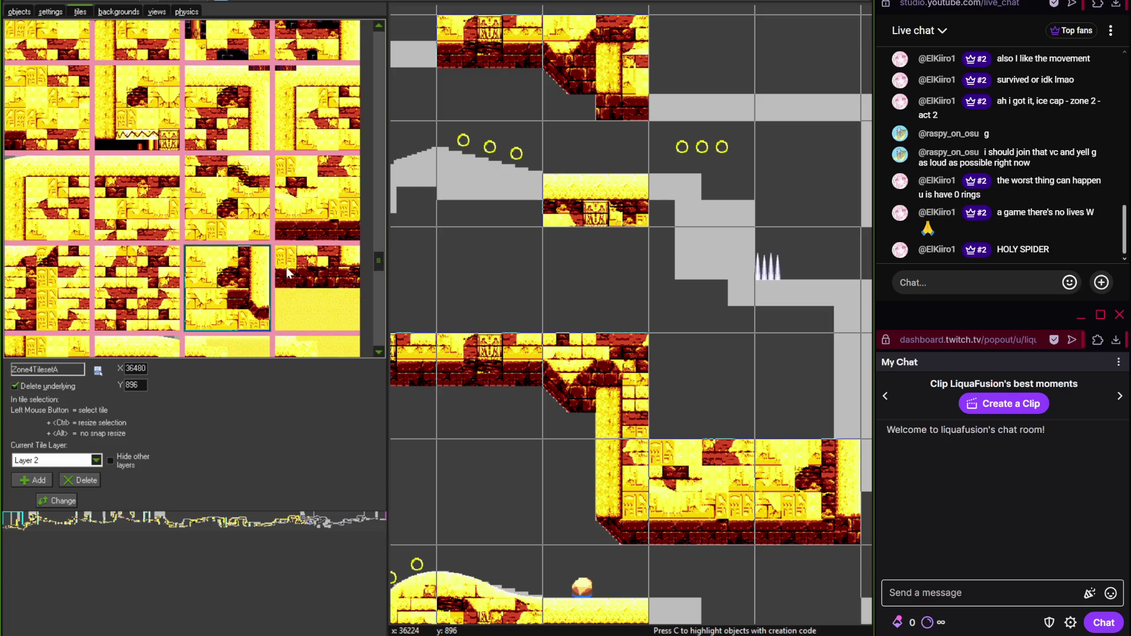
click(696, 259)
scroll(707, 283, right, 3)
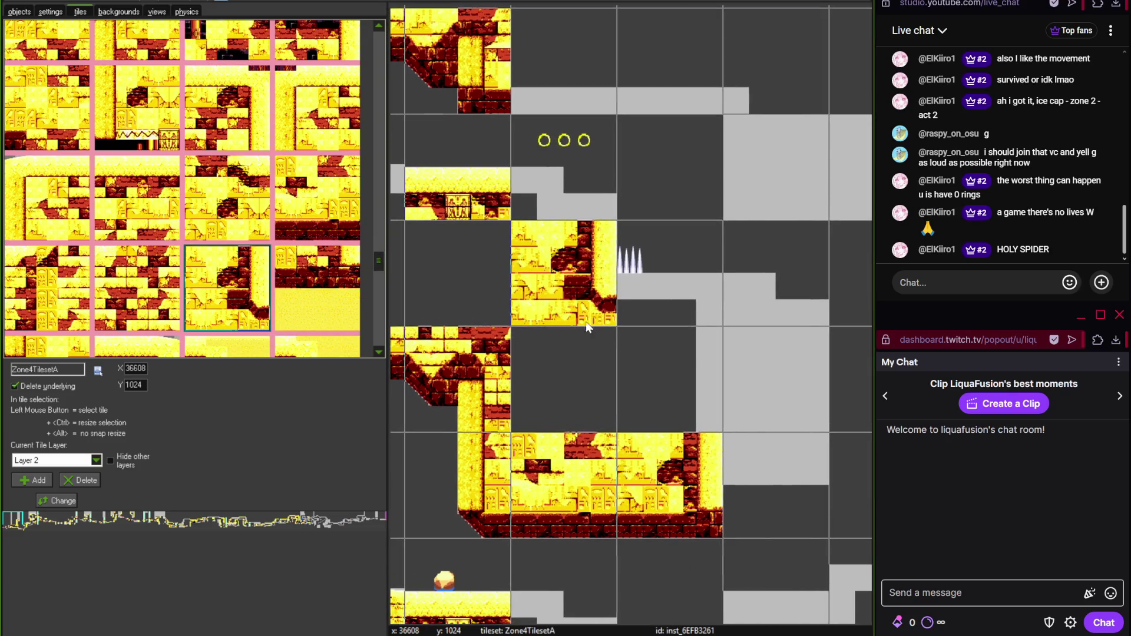
scroll(598, 336, up, 1)
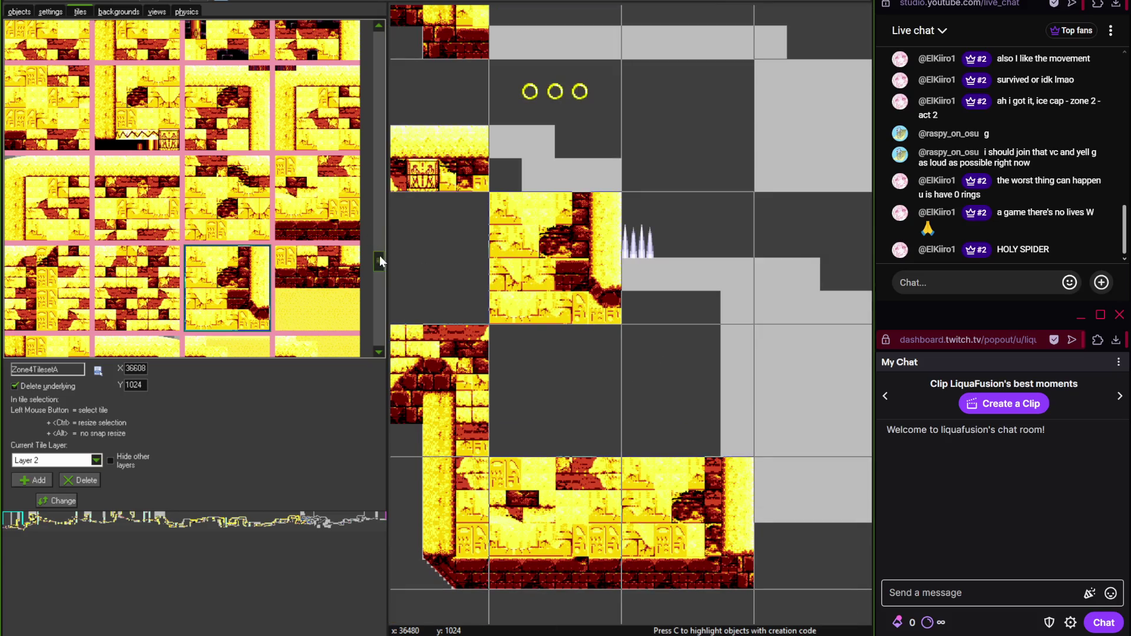
drag(380, 256, 379, 221)
click(258, 177)
scroll(549, 305, down, 2)
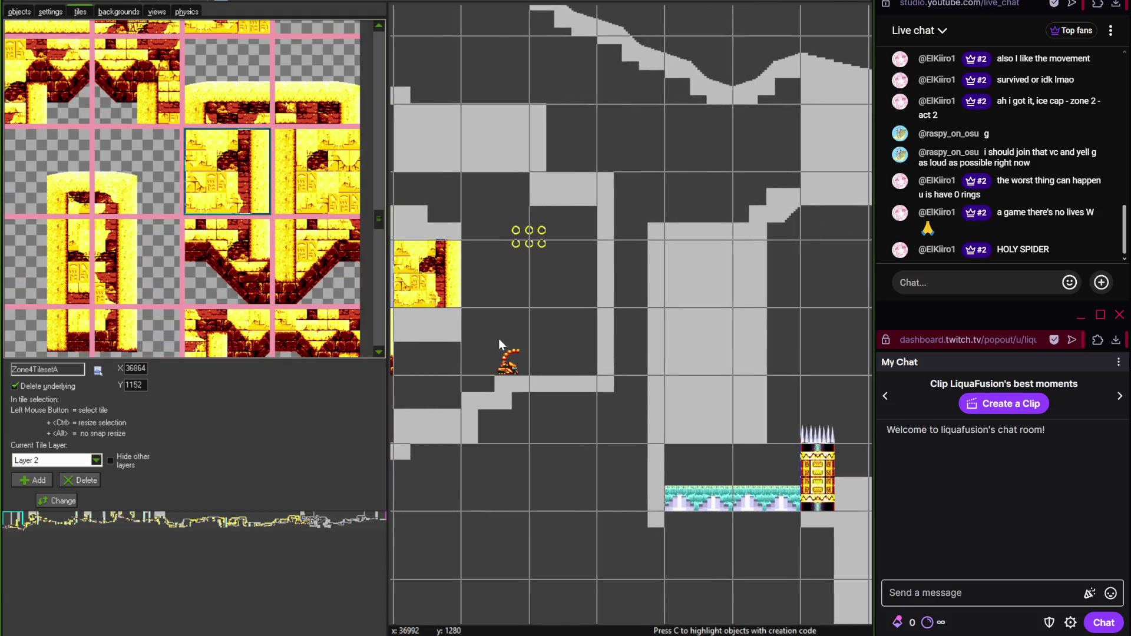
- Place a two-cell wall tile and brick temple tiles over the grey terrain
click(336, 192)
click(629, 277)
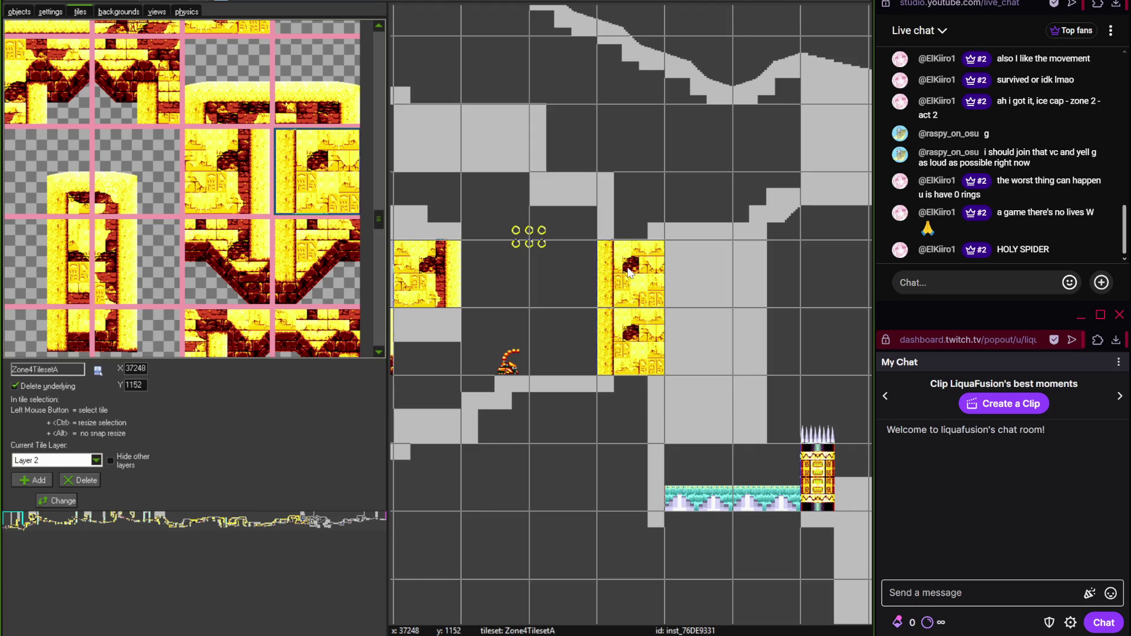
key(alt+Tab)
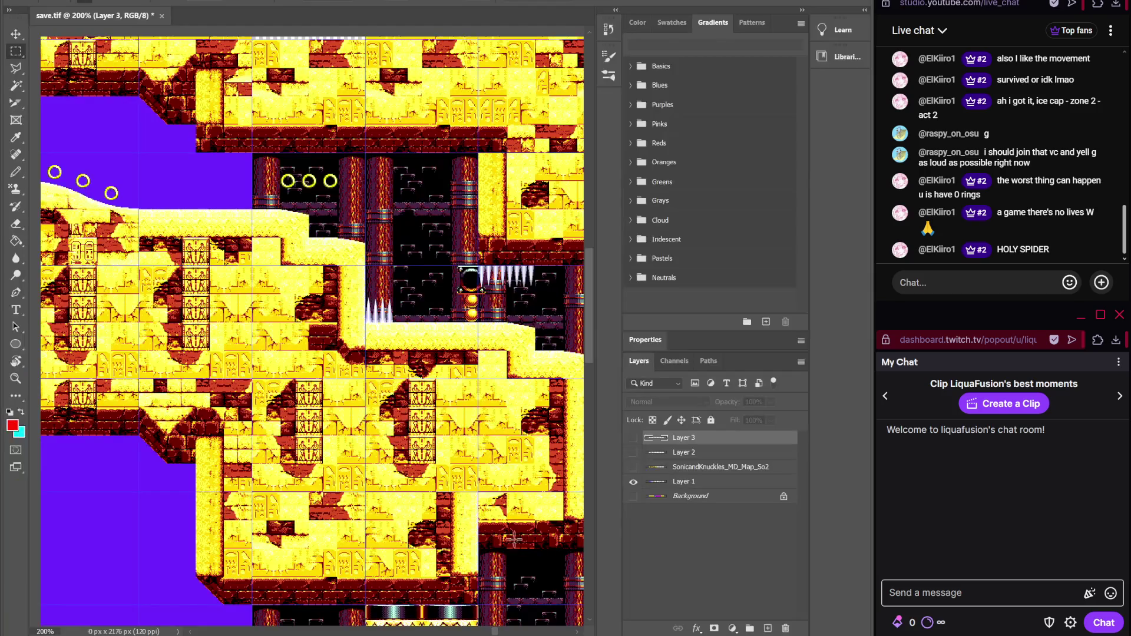
key(alt+Tab)
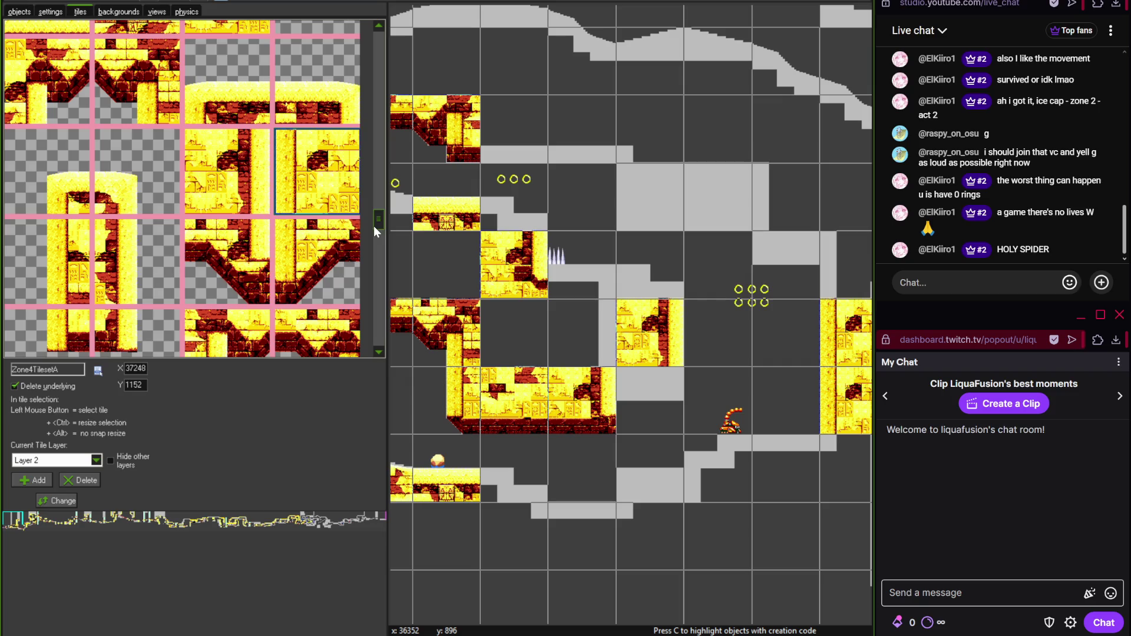
mouse_move(375, 227)
mouse_down()
mouse_move(380, 140)
mouse_move(380, 239)
mouse_up()
click(43, 172)
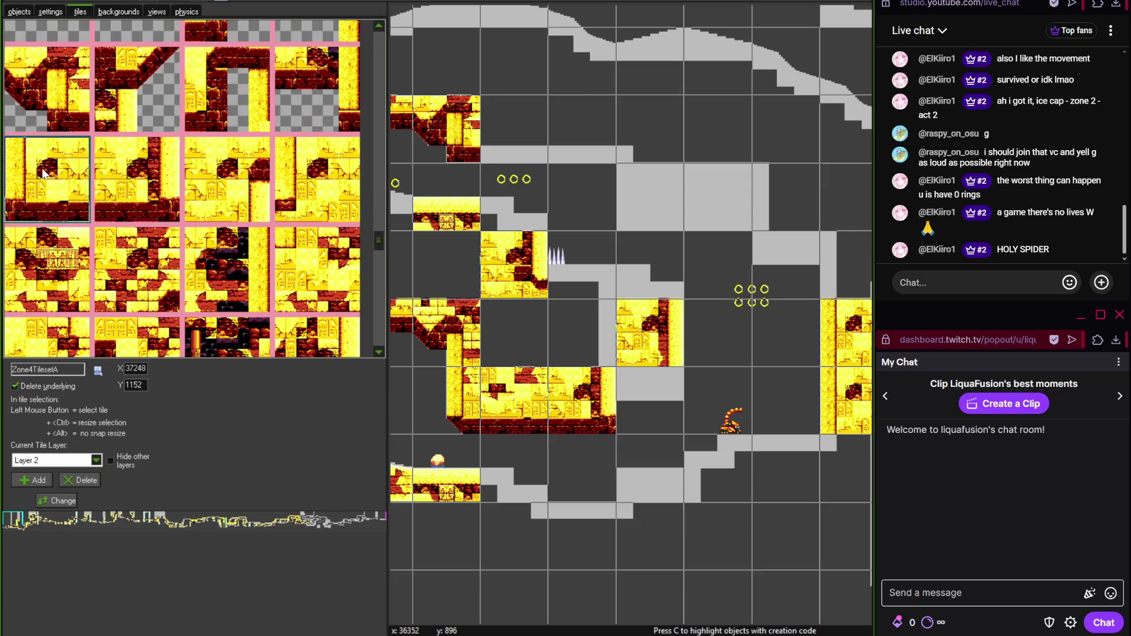
scroll(598, 194, up, 2)
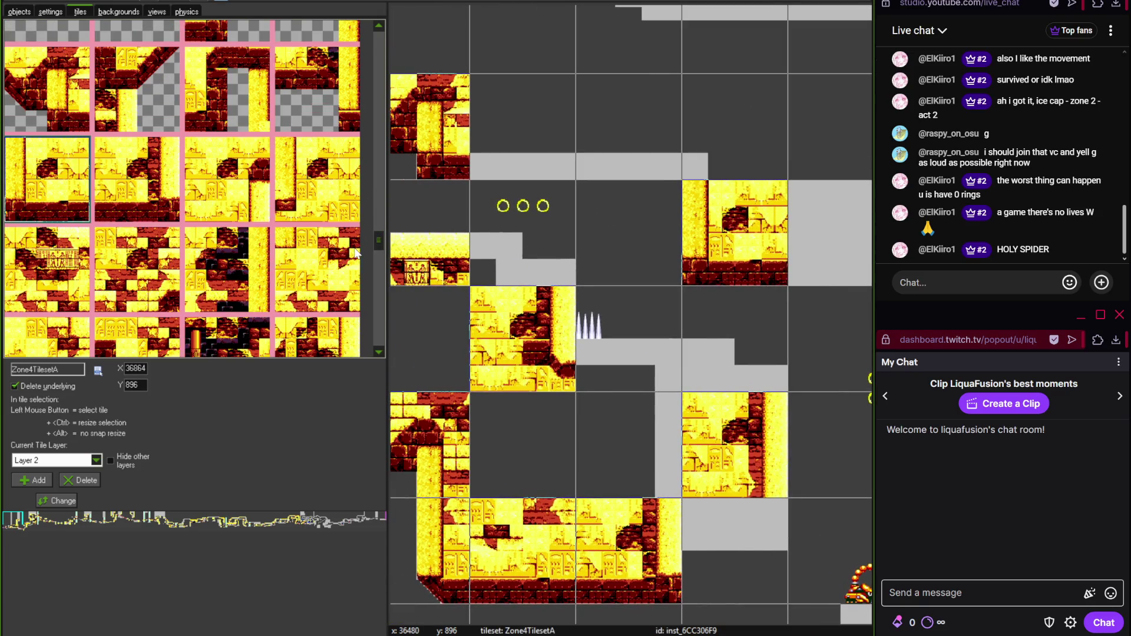
mouse_move(382, 243)
mouse_down()
mouse_move(382, 254)
mouse_move(380, 217)
mouse_move(380, 263)
mouse_up()
click(47, 271)
click(735, 127)
- Fill a row of cells with a temple wall tile and cap the right-hand tile column
click(317, 165)
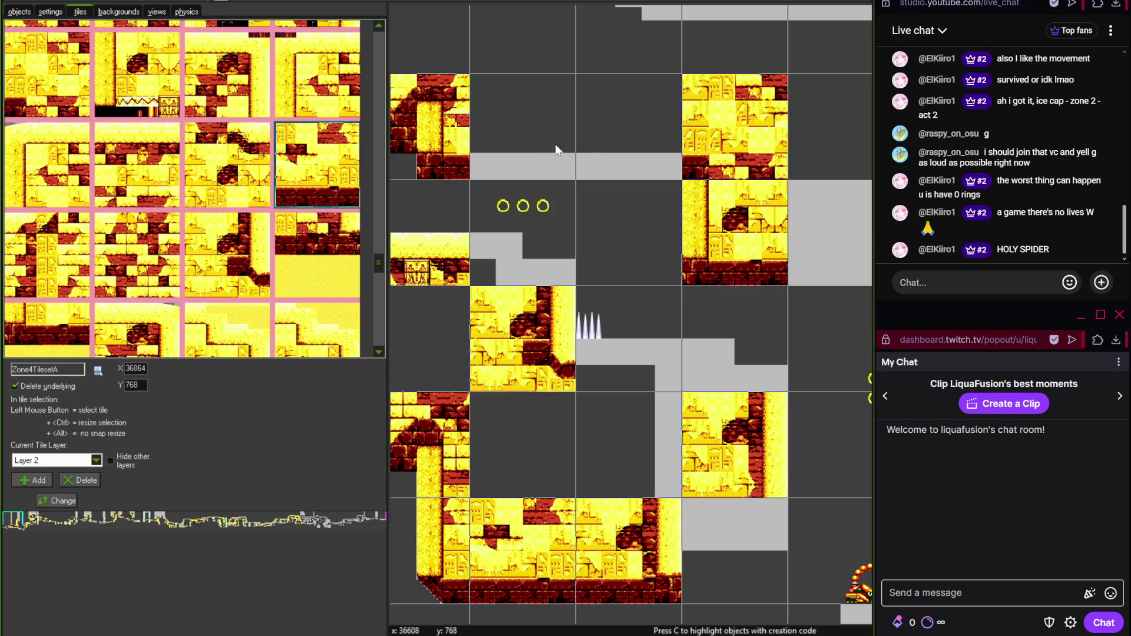
drag(523, 127, 628, 126)
click(567, 227)
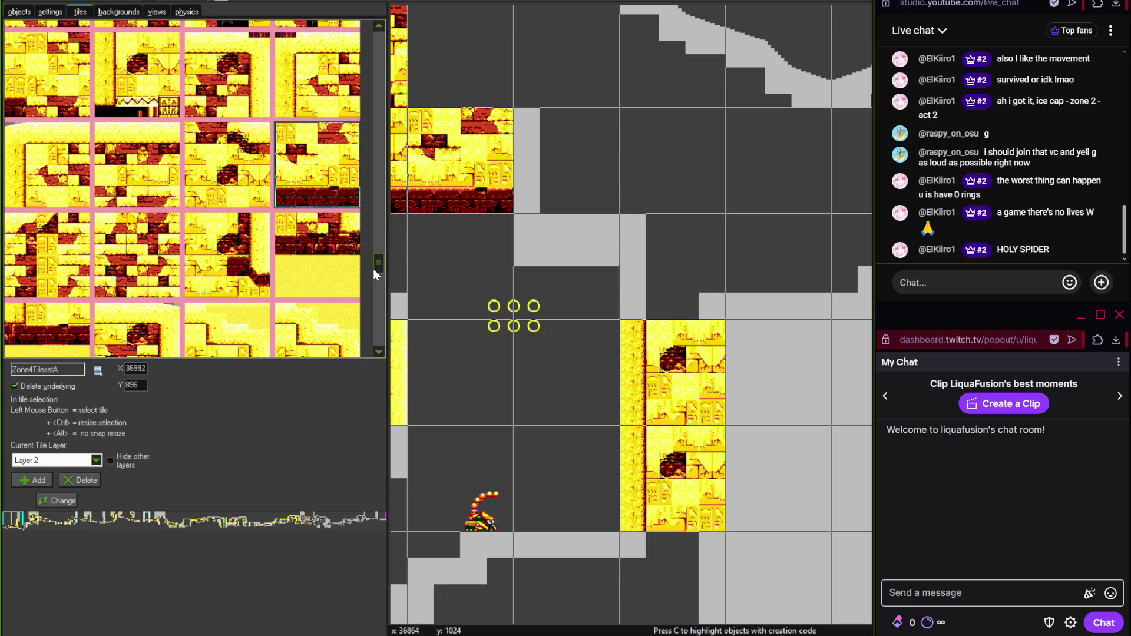
drag(375, 271, 372, 252)
click(177, 94)
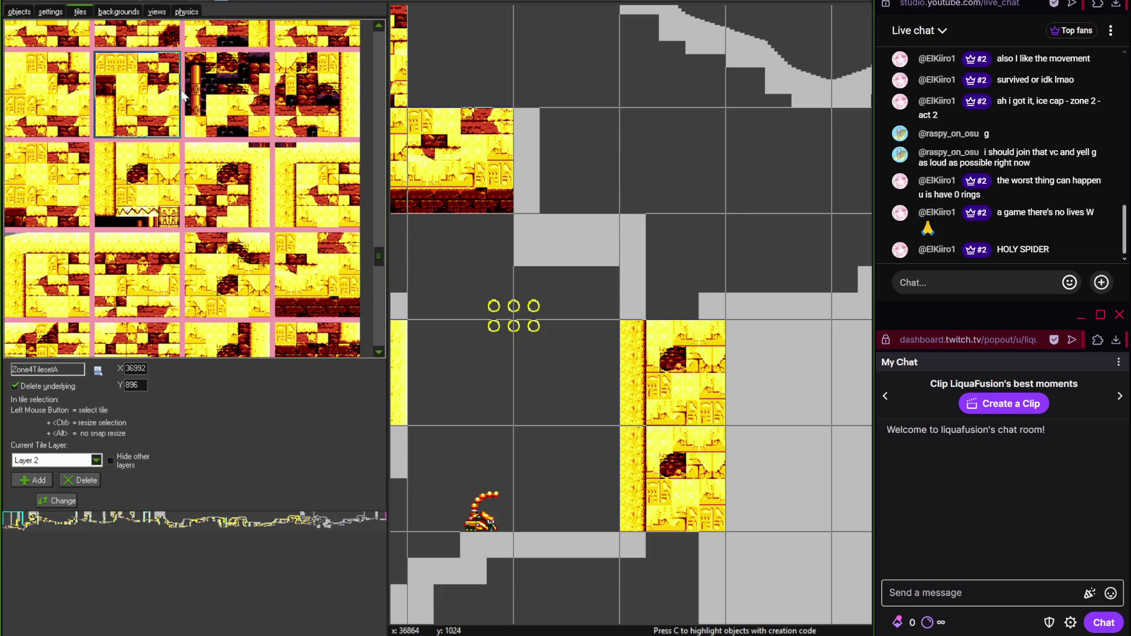
click(651, 254)
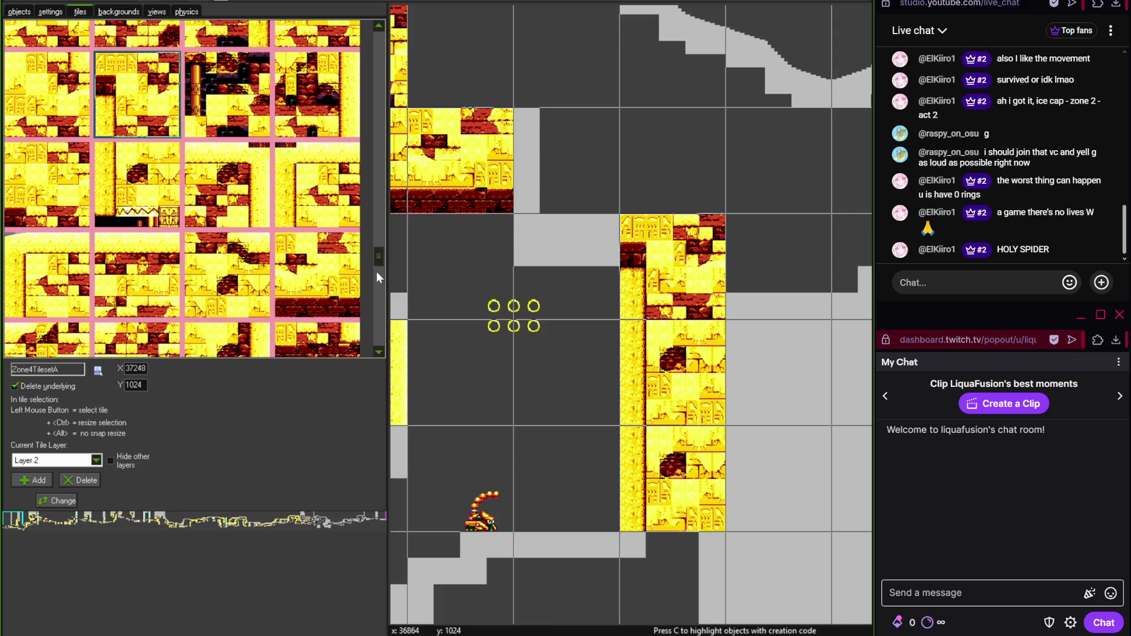
- Add temple tiles in the lower area, including one beneath the lower grey floor
drag(379, 265, 377, 243)
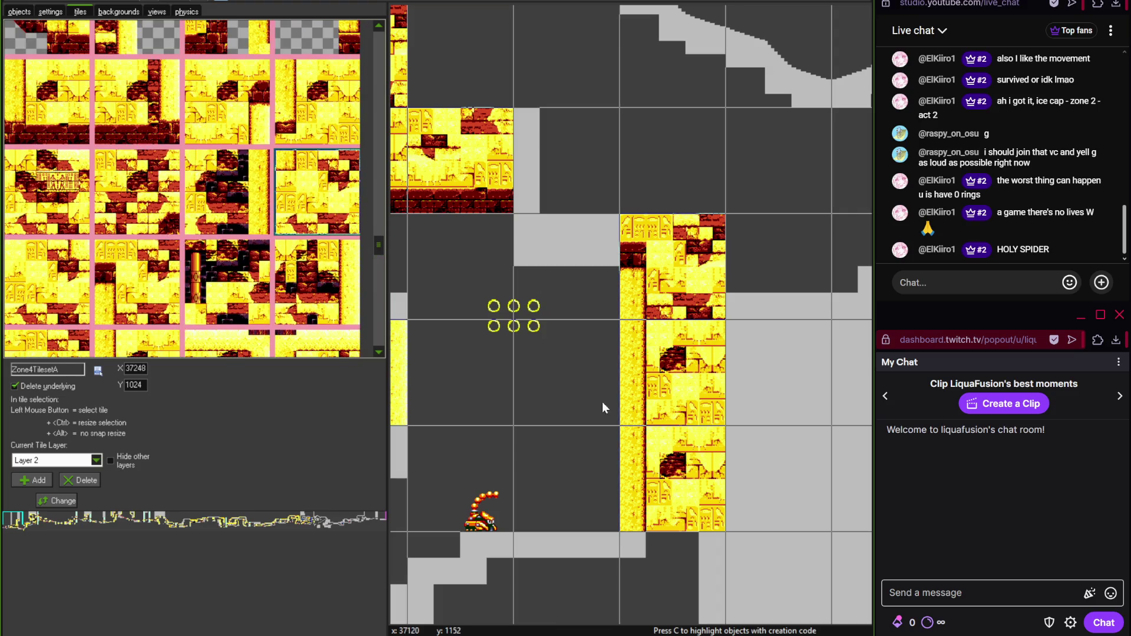
click(641, 556)
mouse_move(641, 556)
mouse_down()
mouse_move(668, 278)
mouse_move(784, 294)
mouse_up()
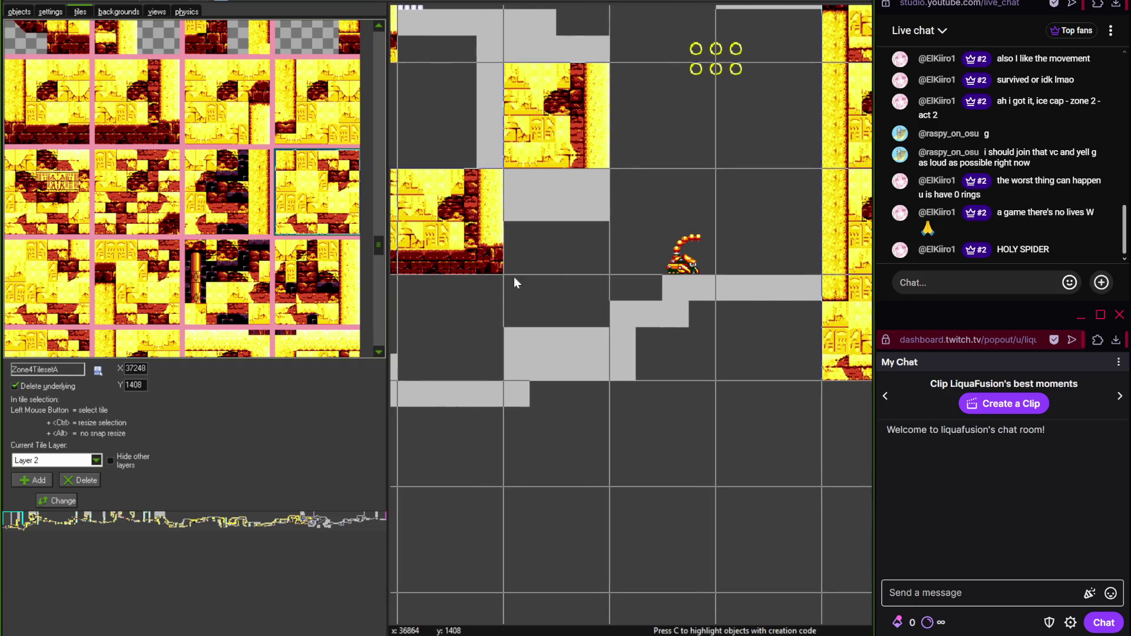
drag(379, 245, 380, 268)
click(152, 143)
drag(607, 310, 786, 330)
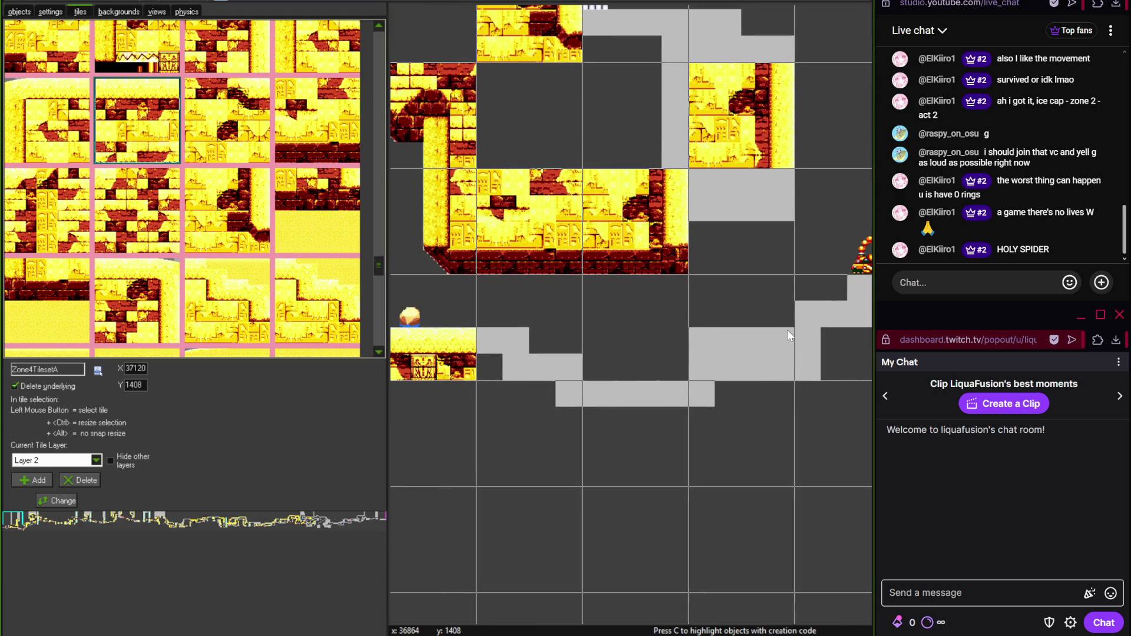
click(606, 436)
key(alt+Tab)
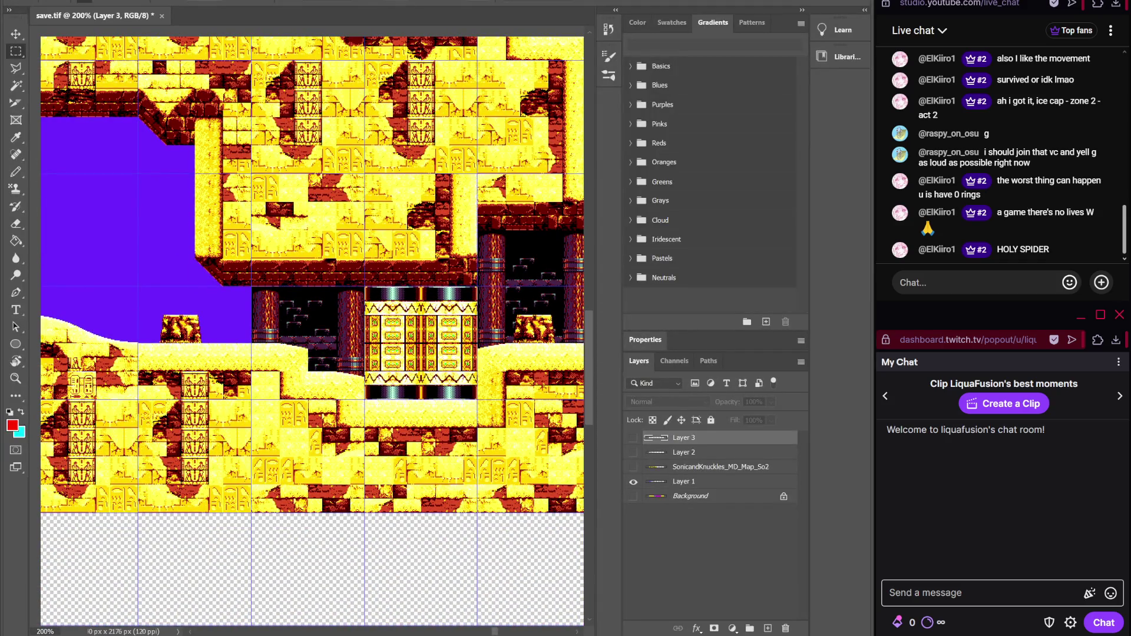
key(alt+Tab)
mouse_move(489, 501)
mouse_down()
mouse_move(553, 484)
mouse_move(467, 490)
mouse_move(649, 485)
mouse_move(545, 475)
mouse_move(586, 457)
mouse_up()
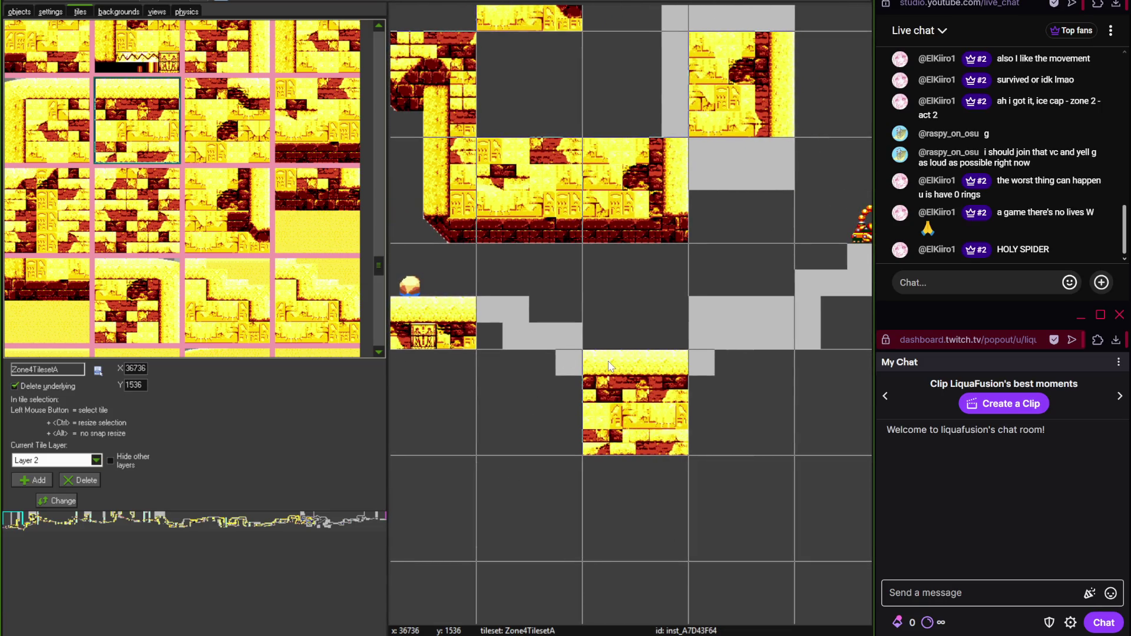
- Add temple floor tiles right and left of the block beneath the pit and enable the finer grid
drag(609, 359, 568, 340)
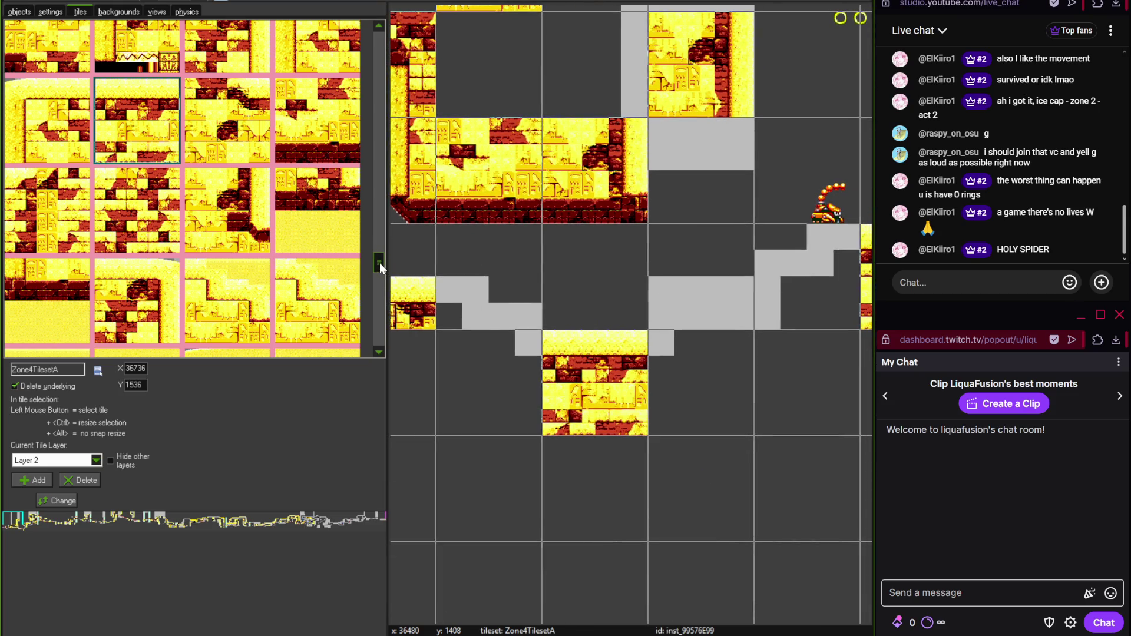
scroll(379, 263, up, 1)
scroll(378, 263, up, 2)
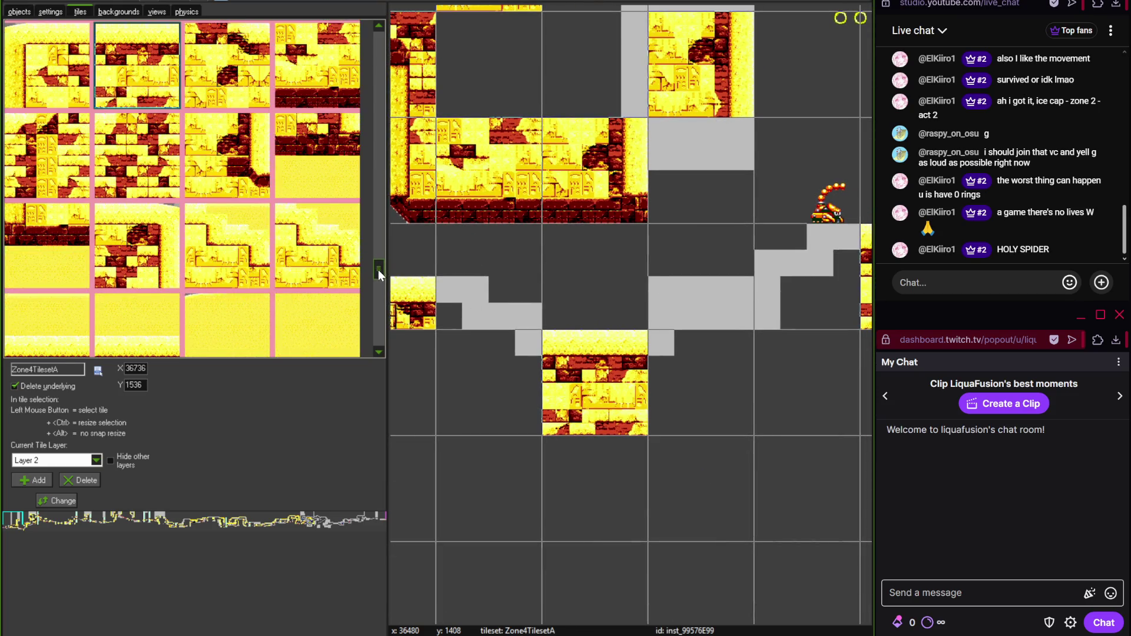
scroll(379, 257, up, 2)
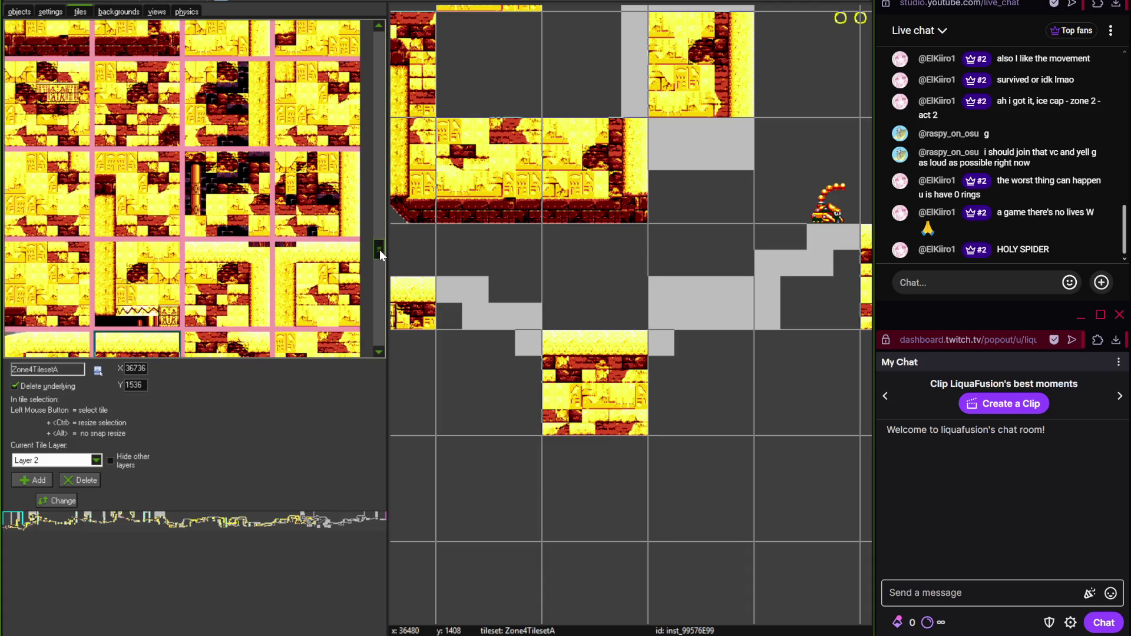
click(701, 383)
click(47, 194)
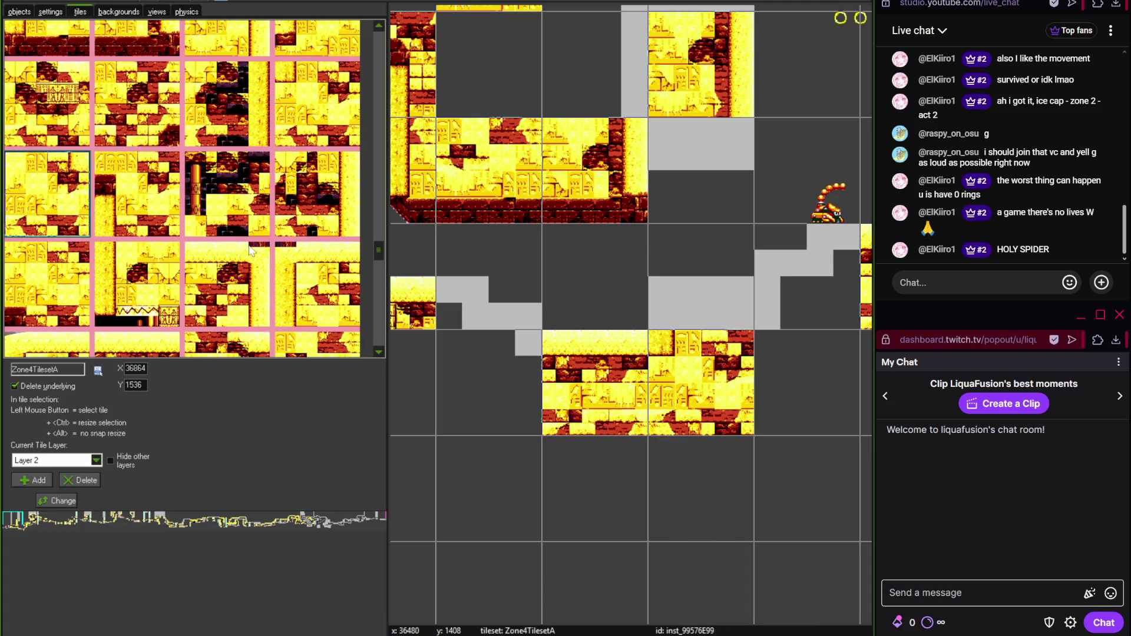
click(489, 383)
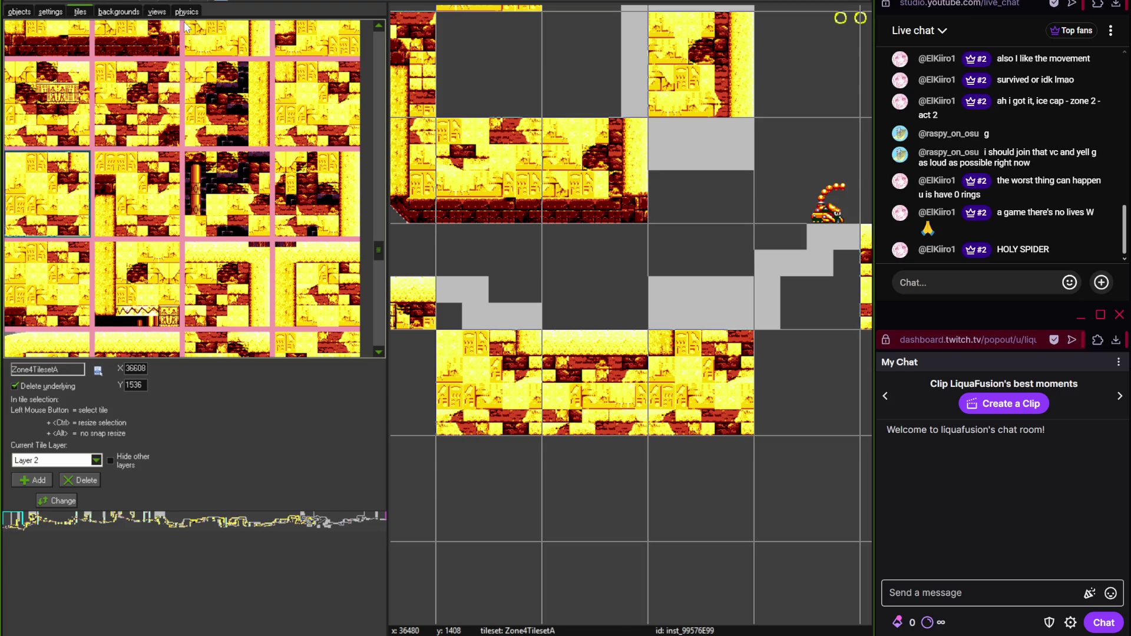
click(215, 6)
- Move the existing SpikeTrap down onto the pit floor and add two more SpikeTraps beside it
click(19, 11)
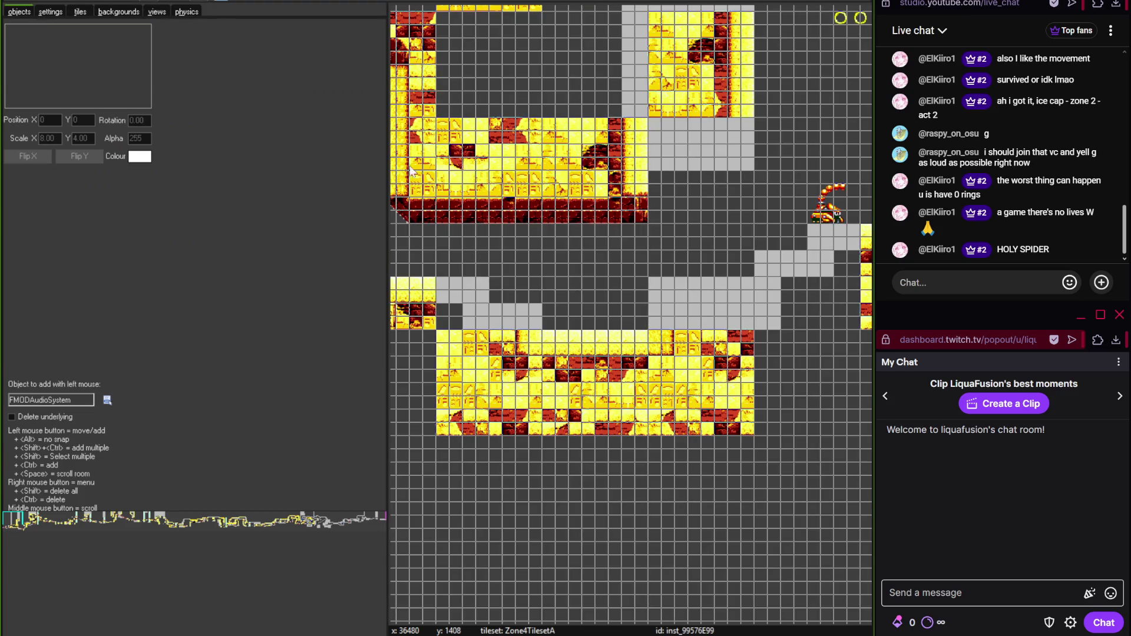
scroll(586, 261, down, 2)
scroll(604, 391, up, 2)
click(604, 171)
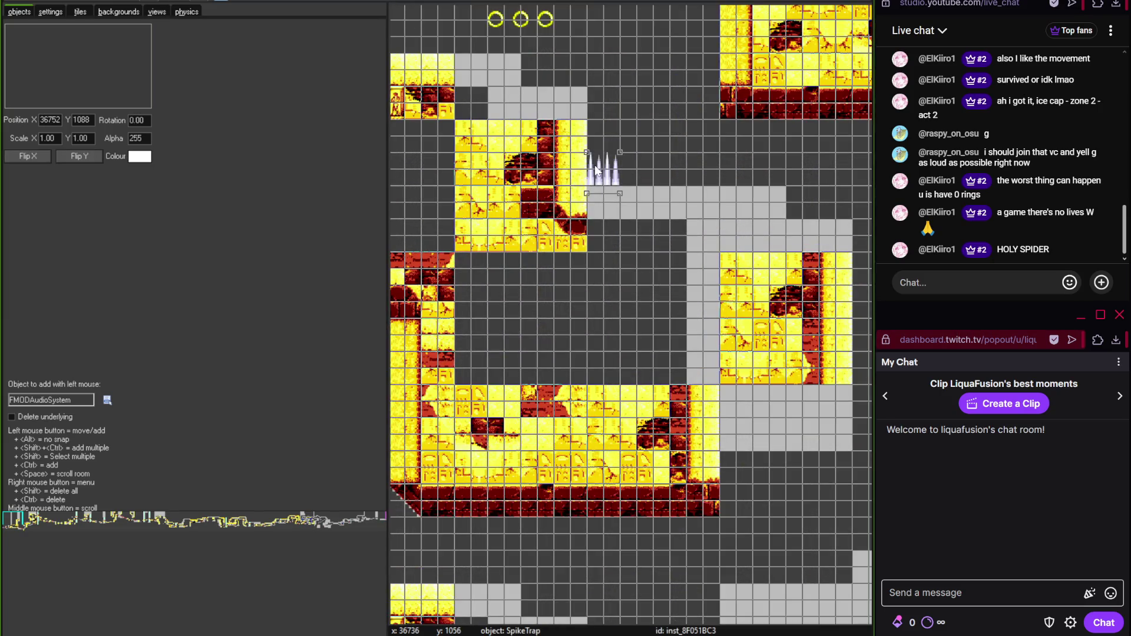
ctrl+click(610, 545)
scroll(610, 546, up, 1)
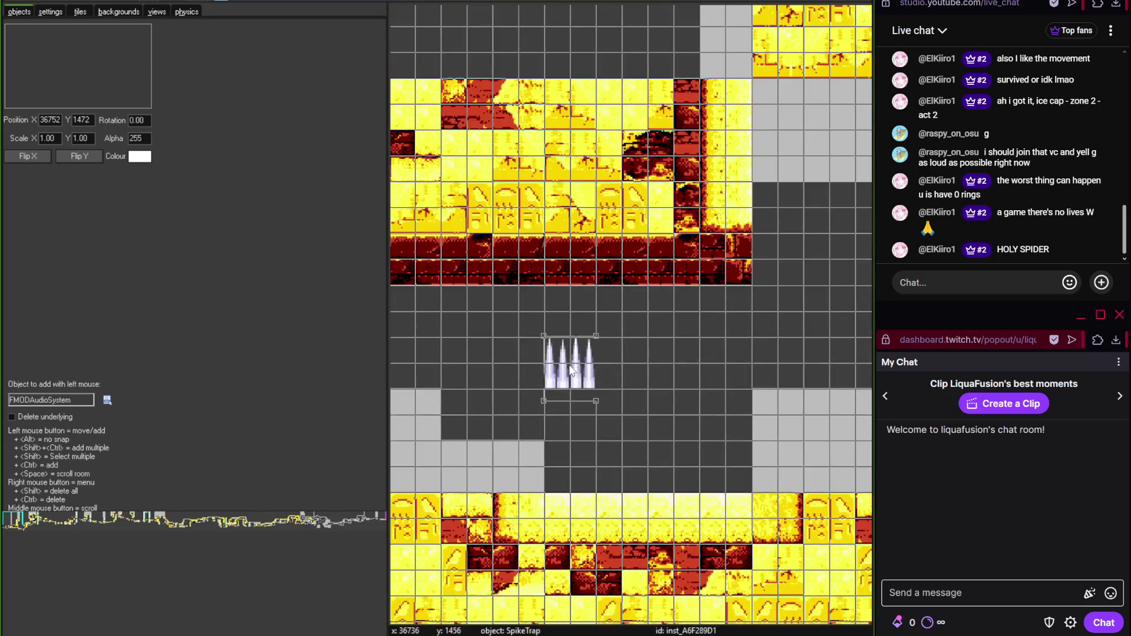
mouse_move(568, 369)
mouse_down()
mouse_move(576, 512)
mouse_move(564, 471)
mouse_up()
ctrl+click(621, 471)
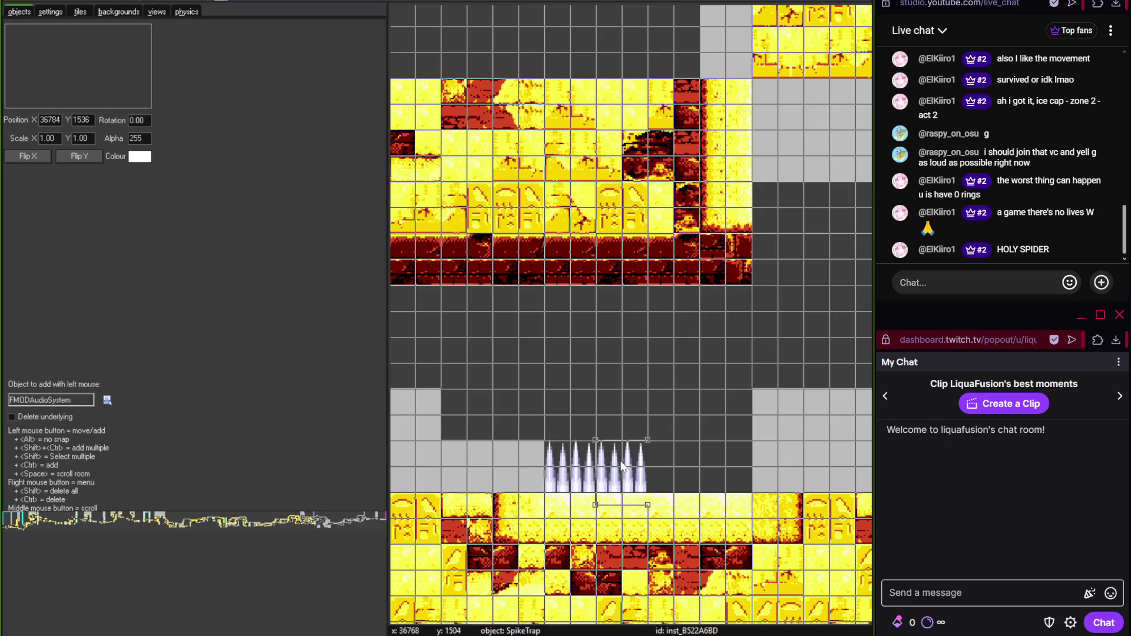
ctrl+click(677, 471)
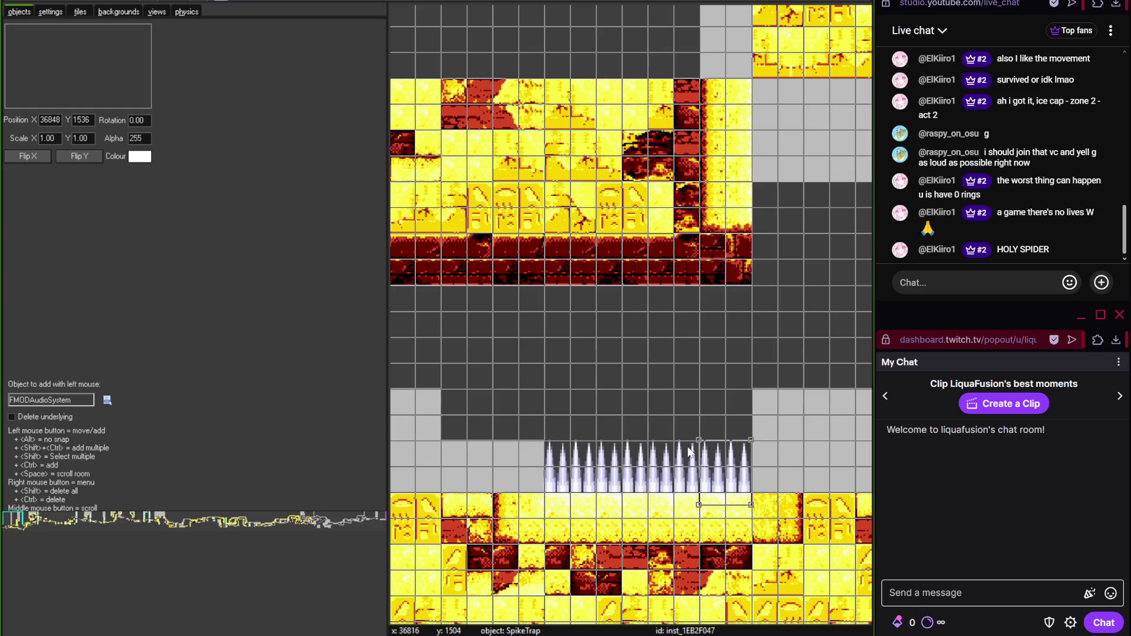
scroll(651, 404, down, 2)
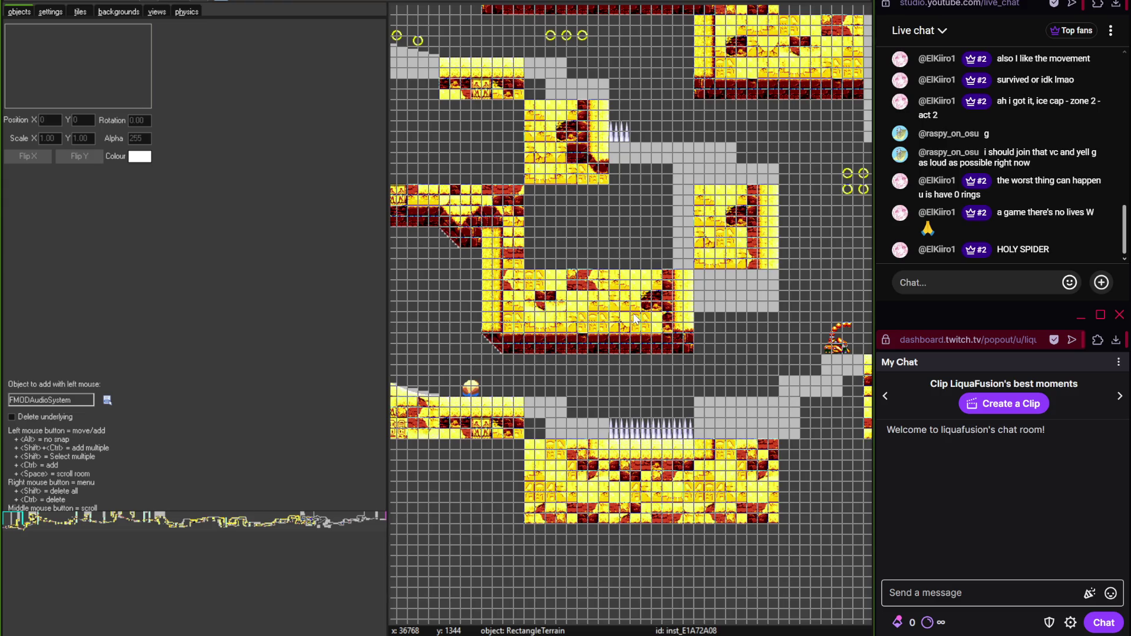
scroll(648, 333, up, 1)
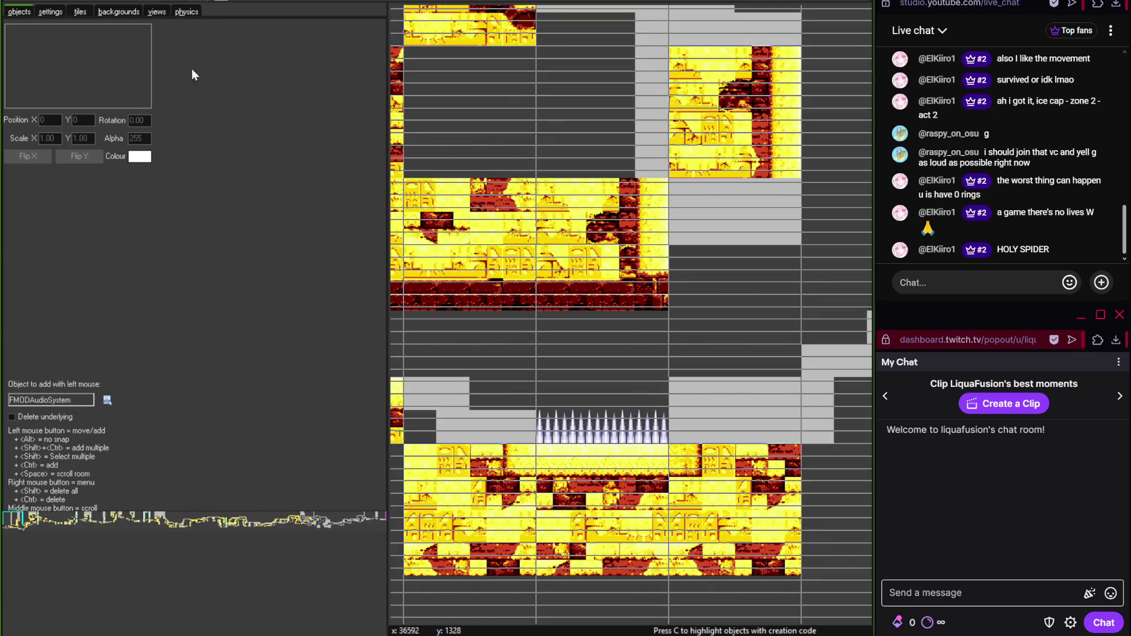
- Place a dark pillar-chamber tile from Zone4TilesetA in the cell just left of the spikes
click(81, 12)
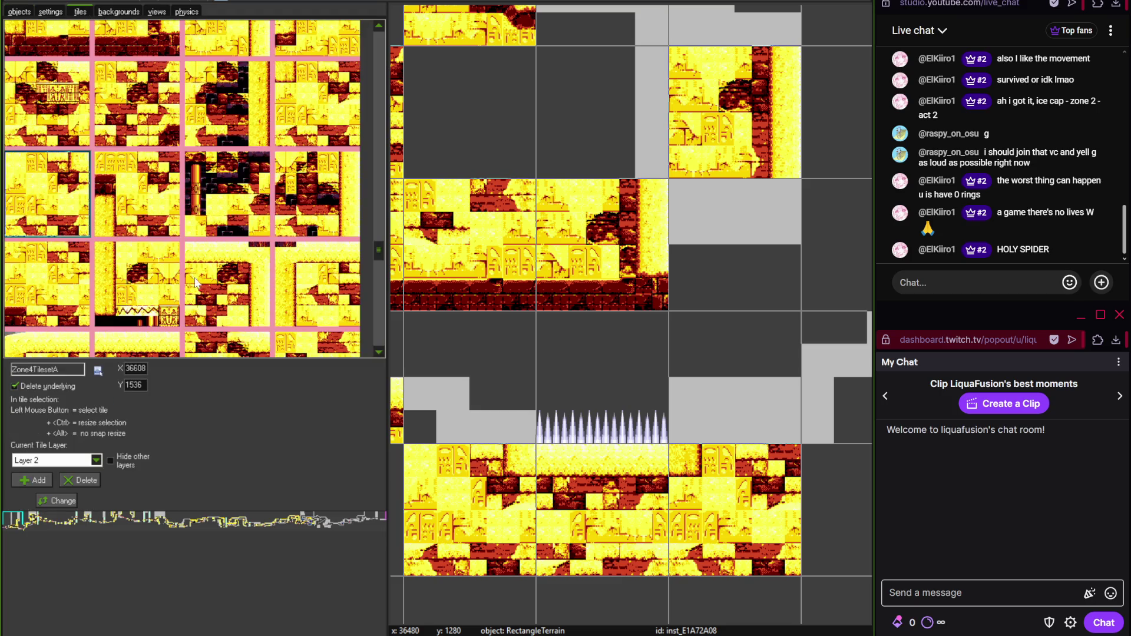
scroll(440, 387, down, 3)
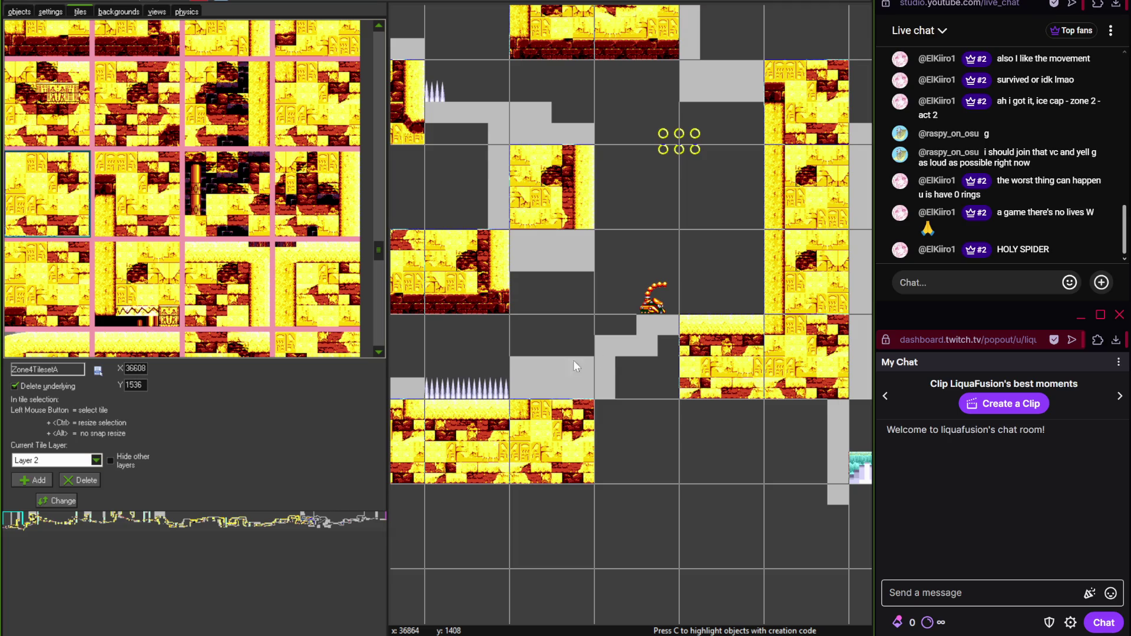
scroll(574, 360, up, 2)
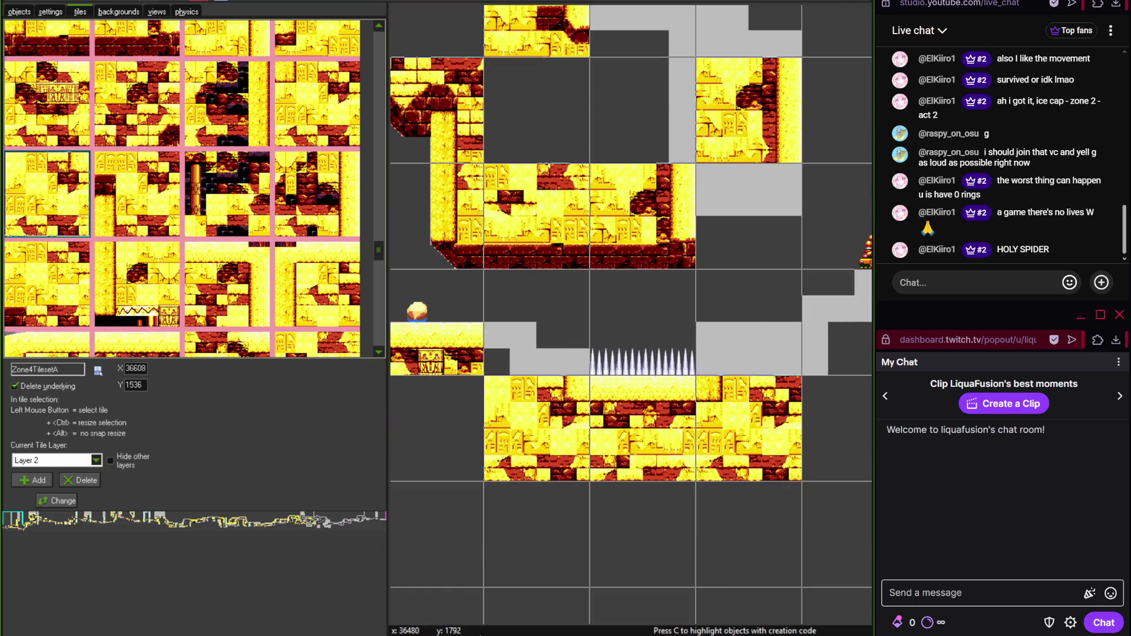
drag(379, 262, 375, 100)
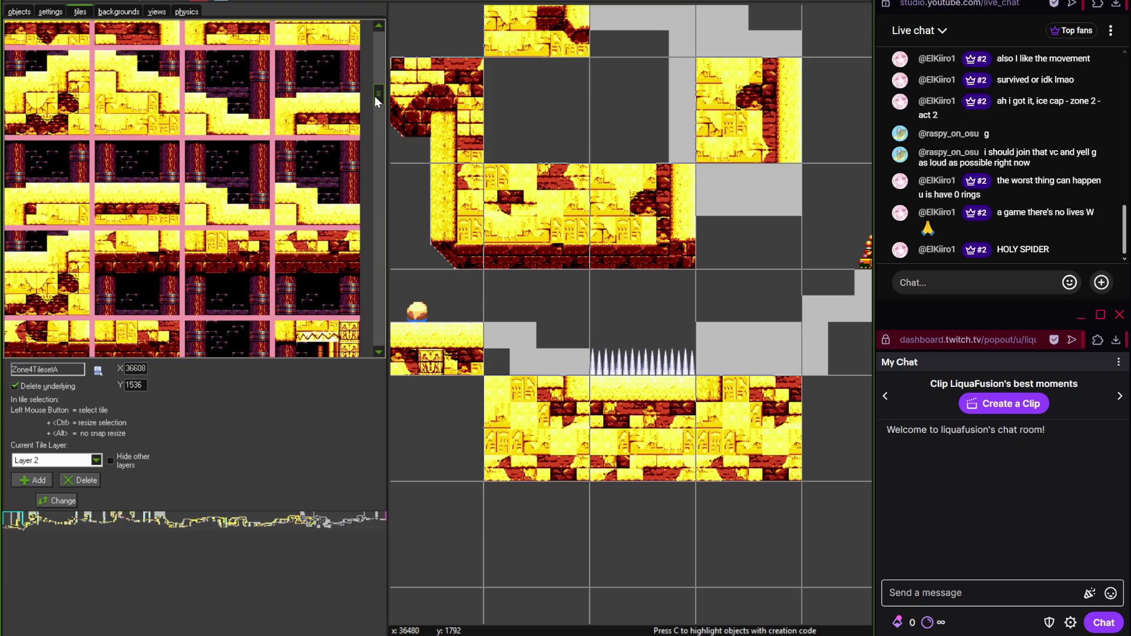
click(226, 93)
click(557, 348)
scroll(557, 348, up, 1)
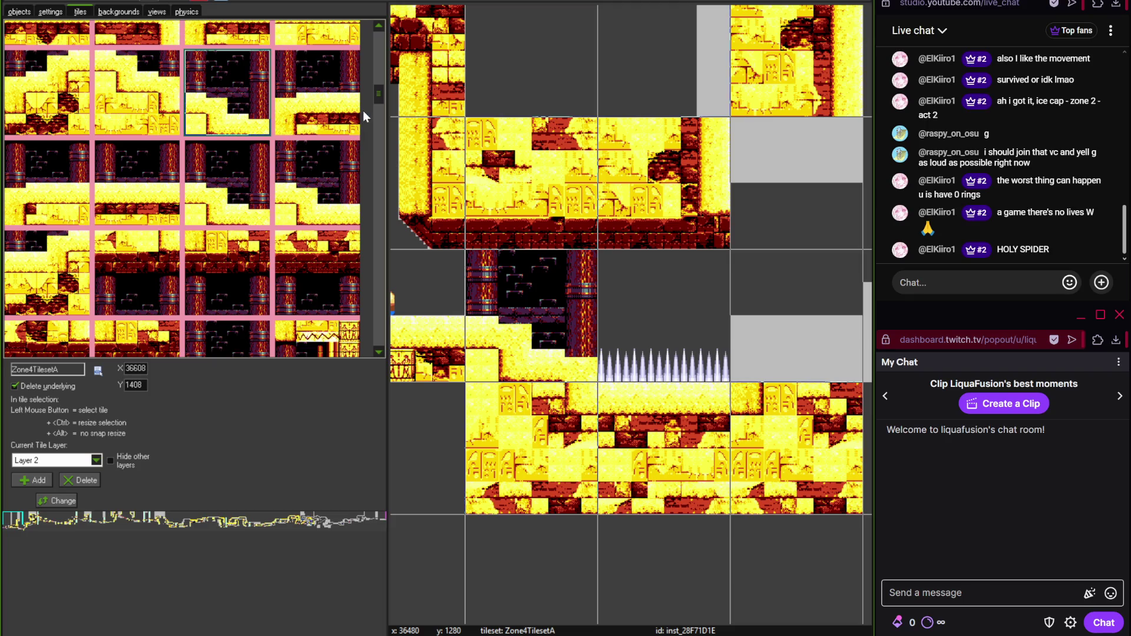
- Remove the old pillar tile and try a row of three pillar-chamber variants below the upper floor
click(242, 182)
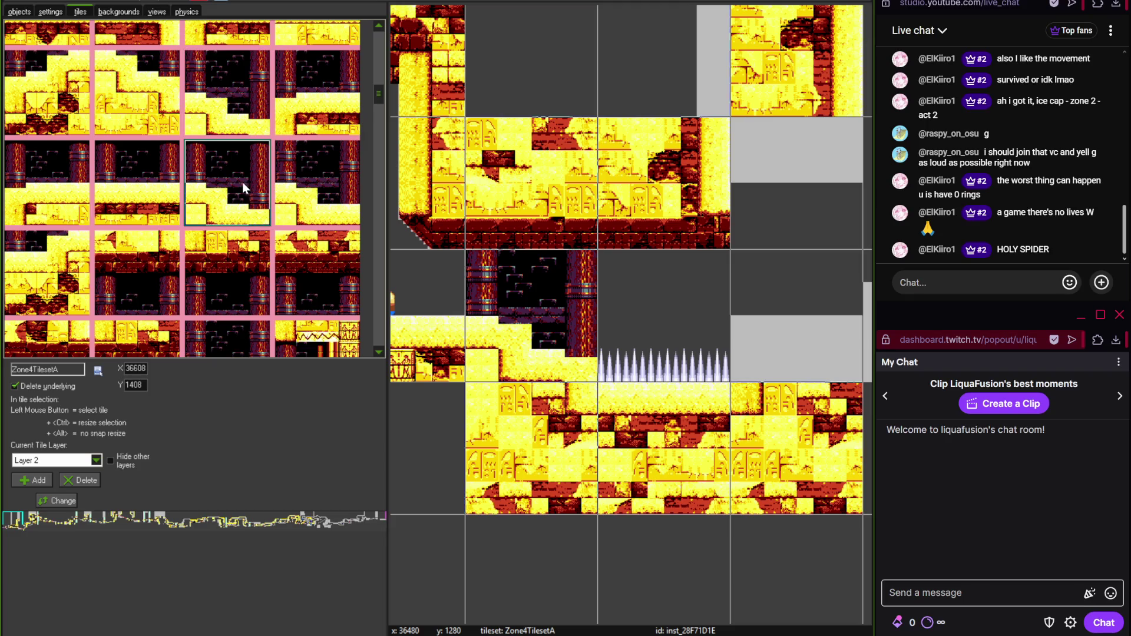
right_click(532, 319)
scroll(518, 295, down, 3)
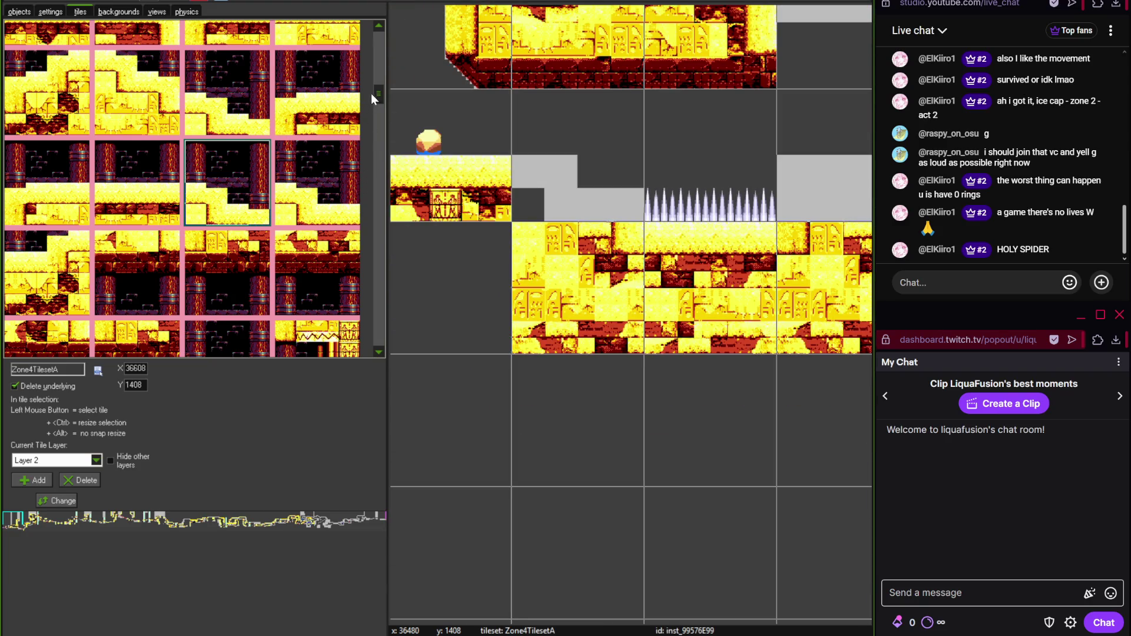
scroll(372, 94, up, 1)
click(235, 127)
scroll(511, 271, down, 3)
click(471, 315)
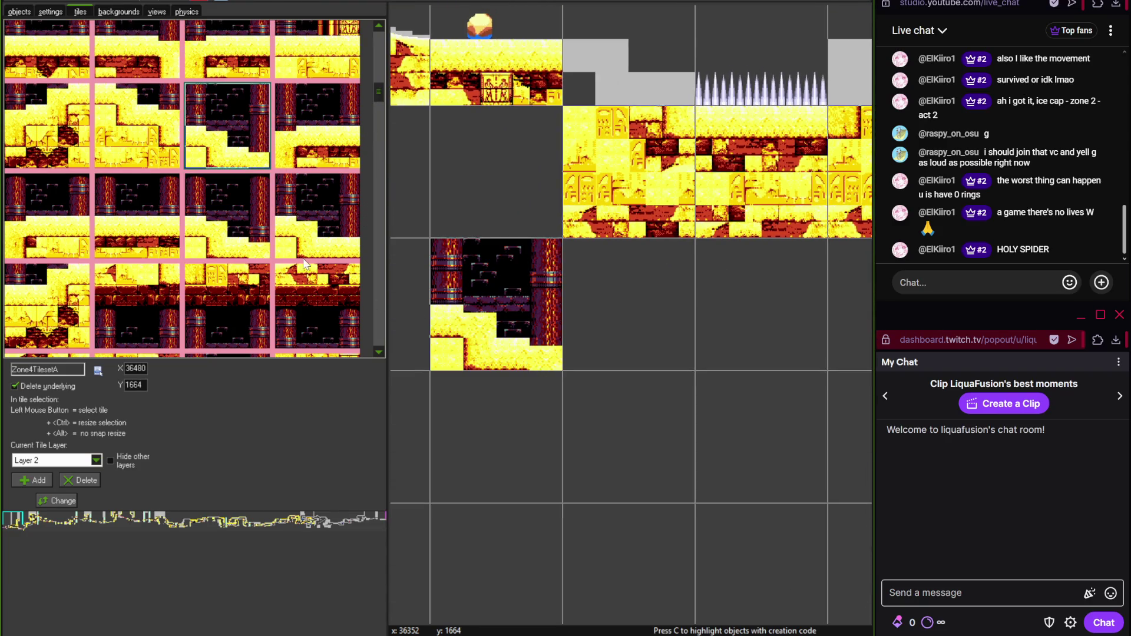
click(241, 230)
click(629, 307)
click(310, 236)
click(728, 331)
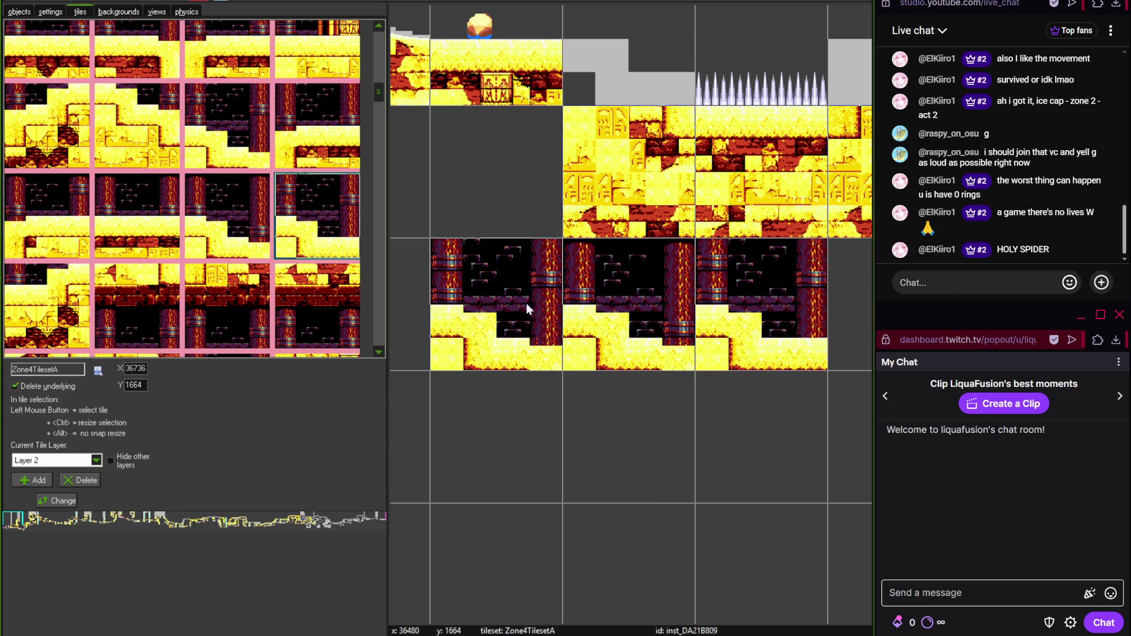
- Delete the extra pillar chambers and place the single-pillar variant beside the spike pit
click(215, 188)
right_click(523, 313)
right_click(707, 329)
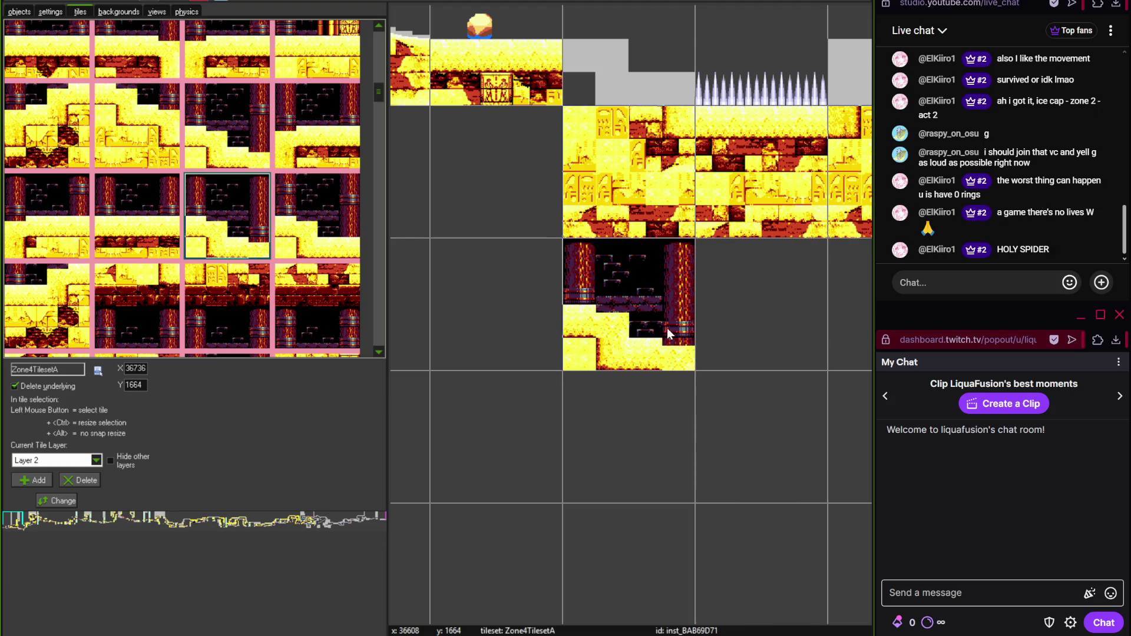
right_click(667, 327)
scroll(603, 528, up, 3)
click(589, 254)
scroll(477, 290, right, 2)
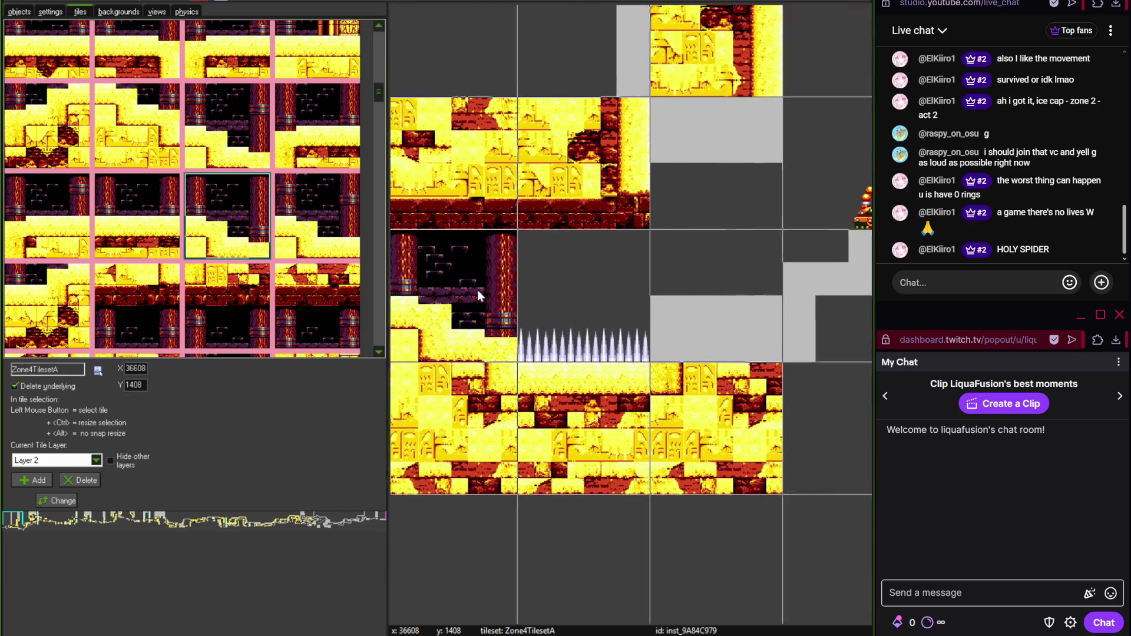
scroll(477, 289, right, 1)
scroll(519, 287, up, 1)
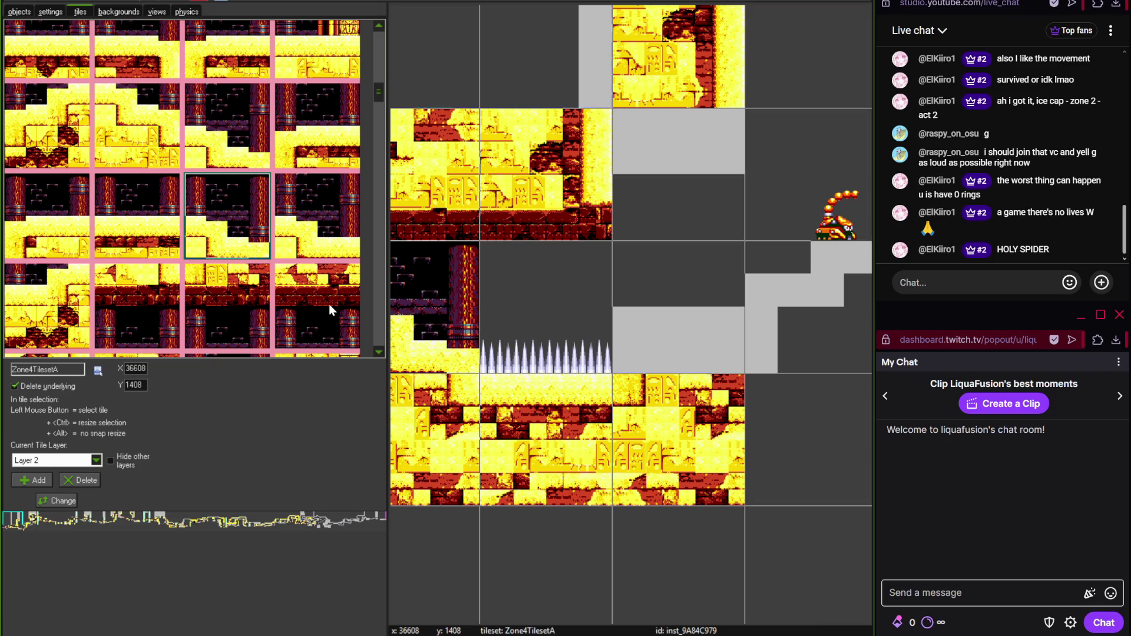
scroll(381, 100, down, 1)
- Place two pillar chamber tiles side by side below the spike-pit floor
click(137, 207)
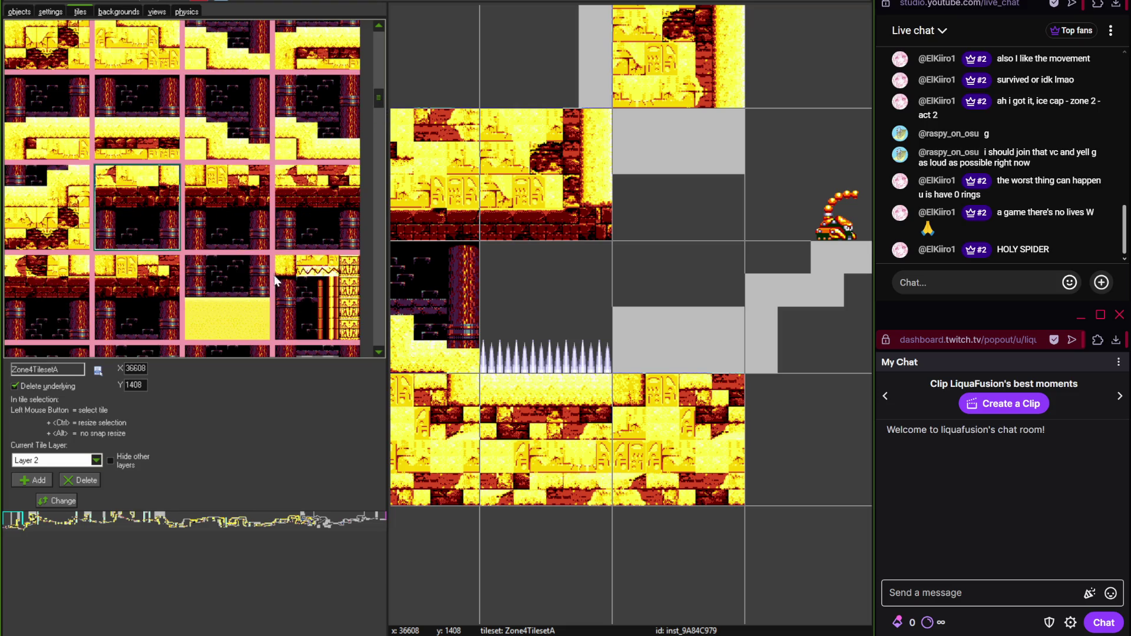
scroll(570, 238, down, 3)
scroll(571, 237, left, 3)
scroll(570, 238, down, 1)
click(660, 389)
click(48, 297)
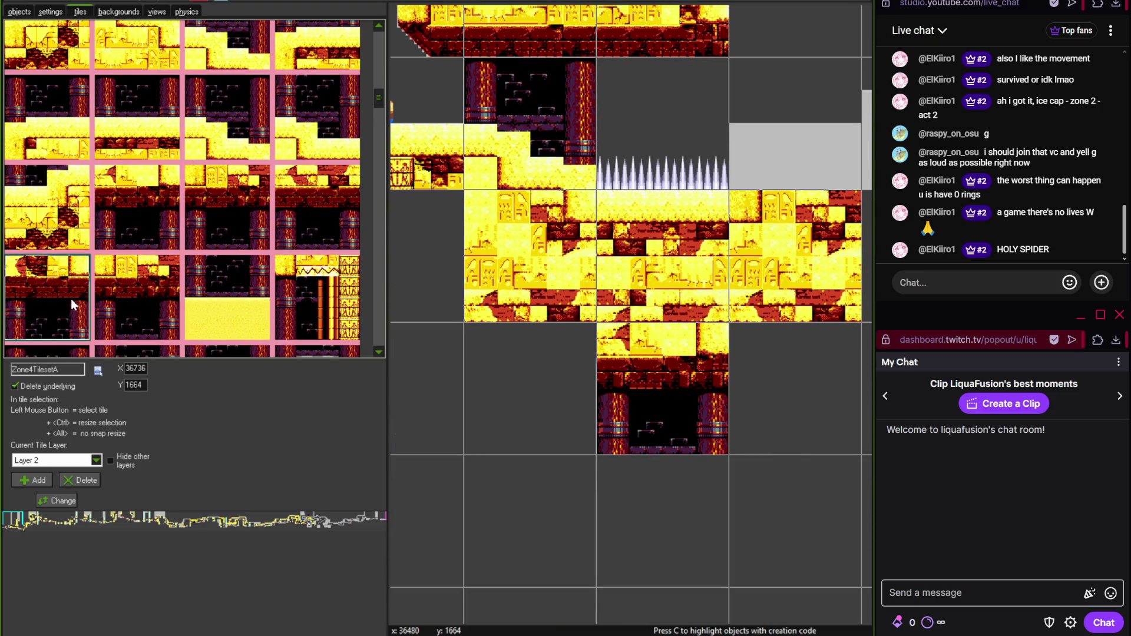
click(809, 419)
- Delete the lower-left pillar chamber tile and move the chamber up three rows above the floor
scroll(662, 422, down, 2)
scroll(649, 416, right, 3)
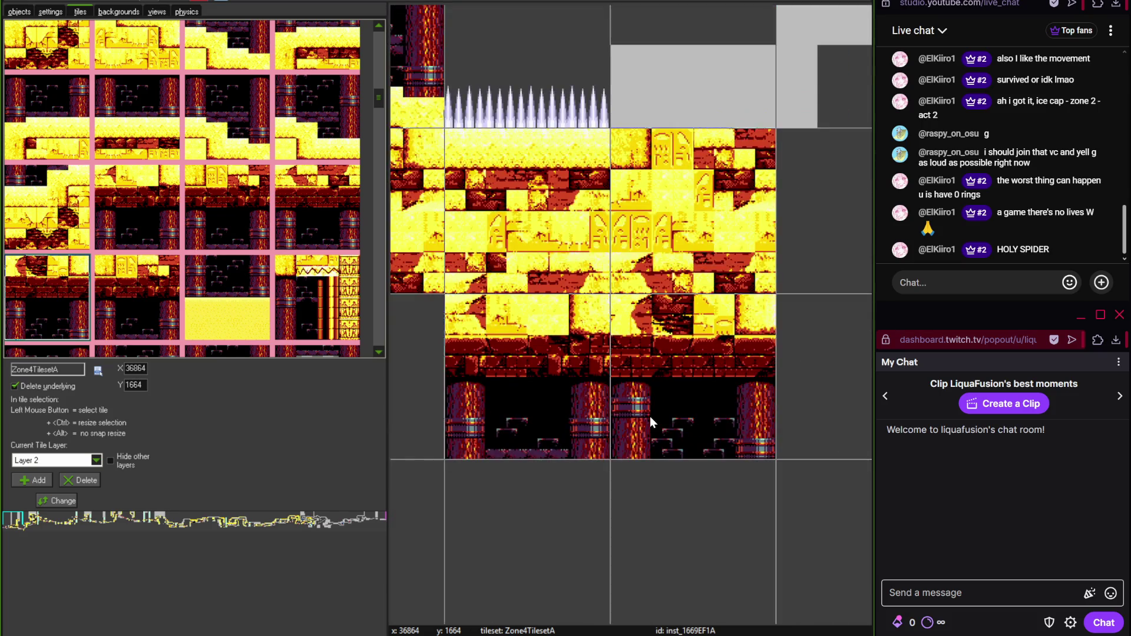
scroll(625, 476, up, 3)
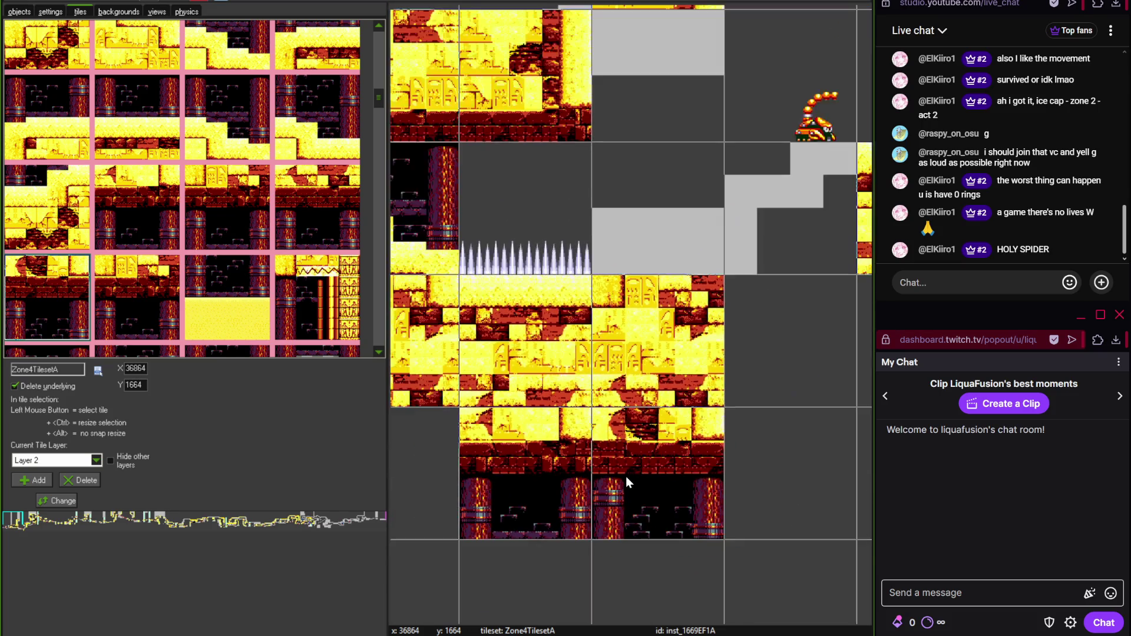
right_click(564, 464)
drag(673, 462, 639, 119)
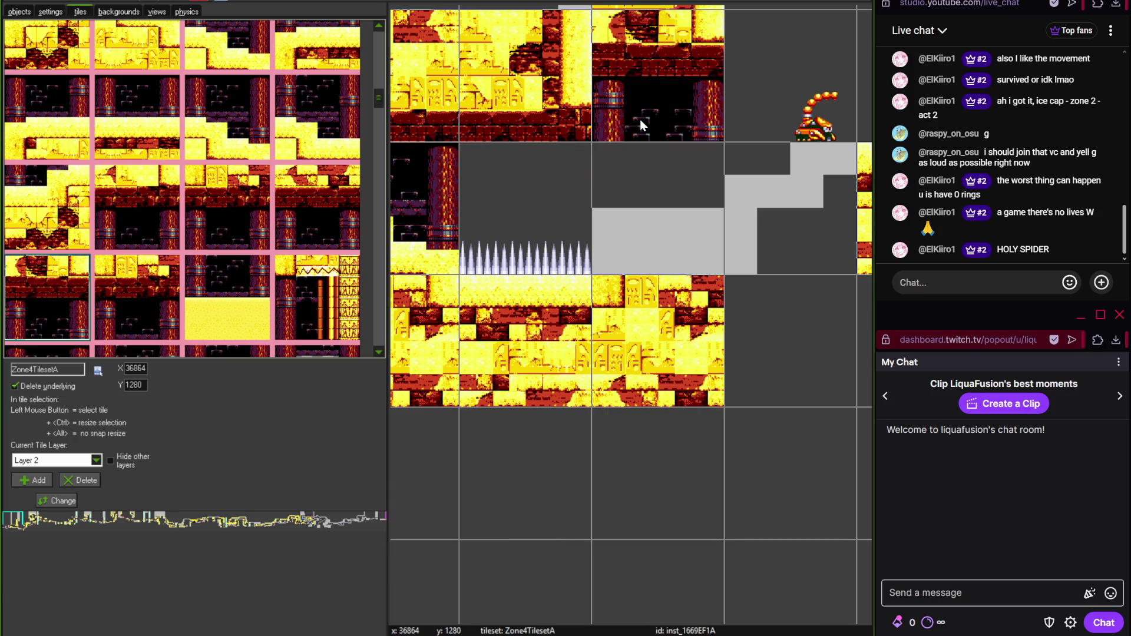
- Add a pillar tile from Zone4TilesetA to the pillar chamber
scroll(627, 199, up, 2)
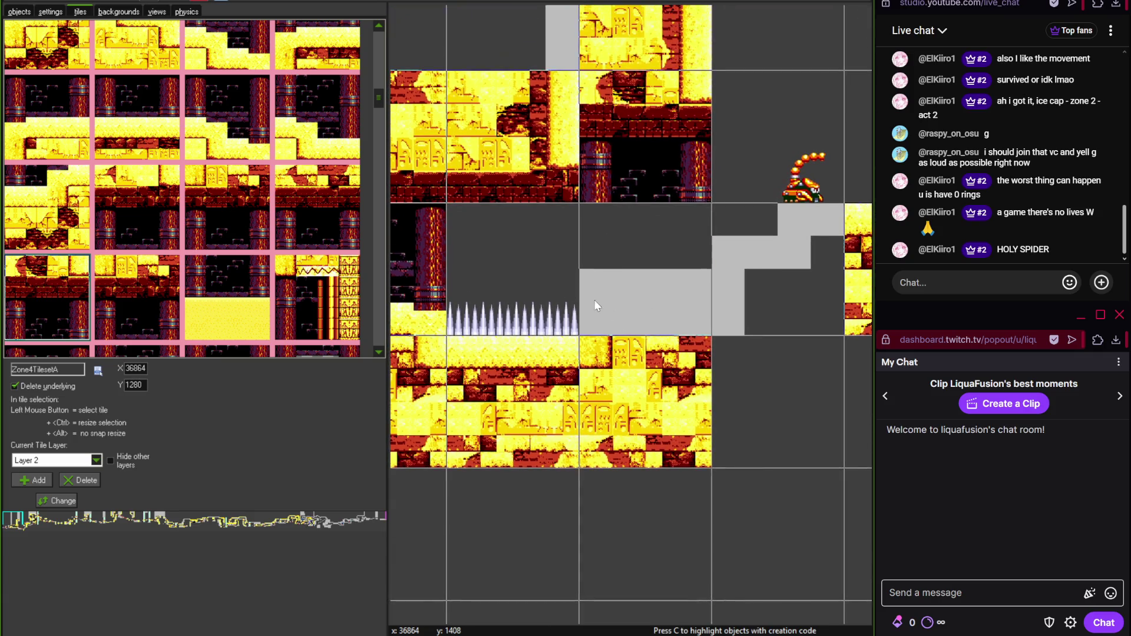
scroll(371, 97, up, 1)
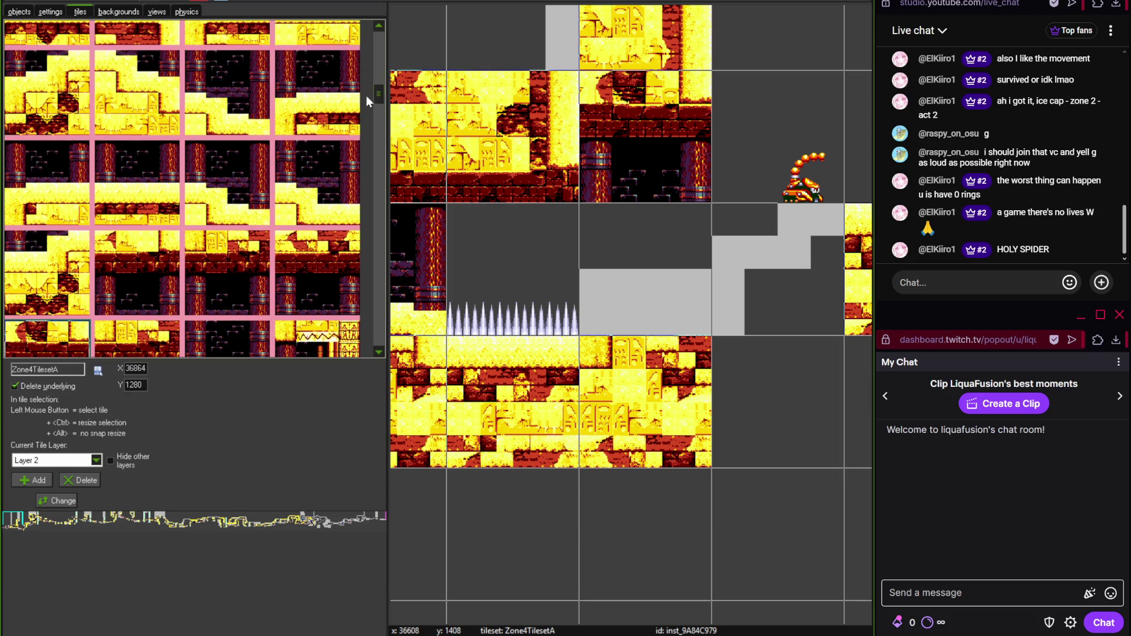
click(351, 94)
click(622, 253)
- Try another temple tile in the empty cell, then remove it
scroll(622, 251, up, 1)
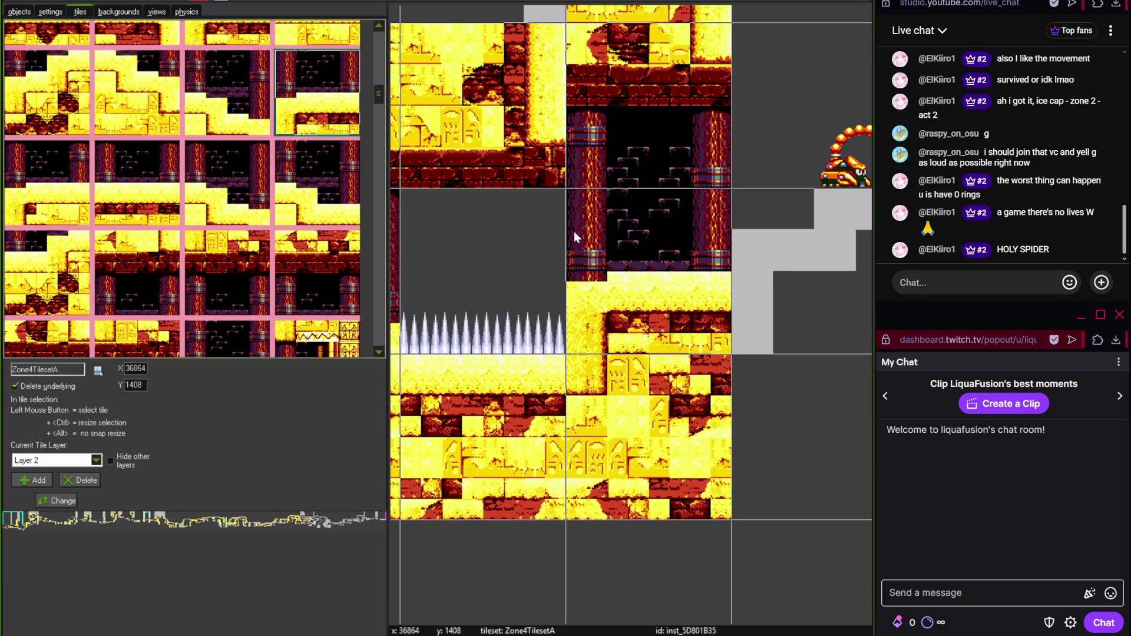
scroll(378, 92, up, 1)
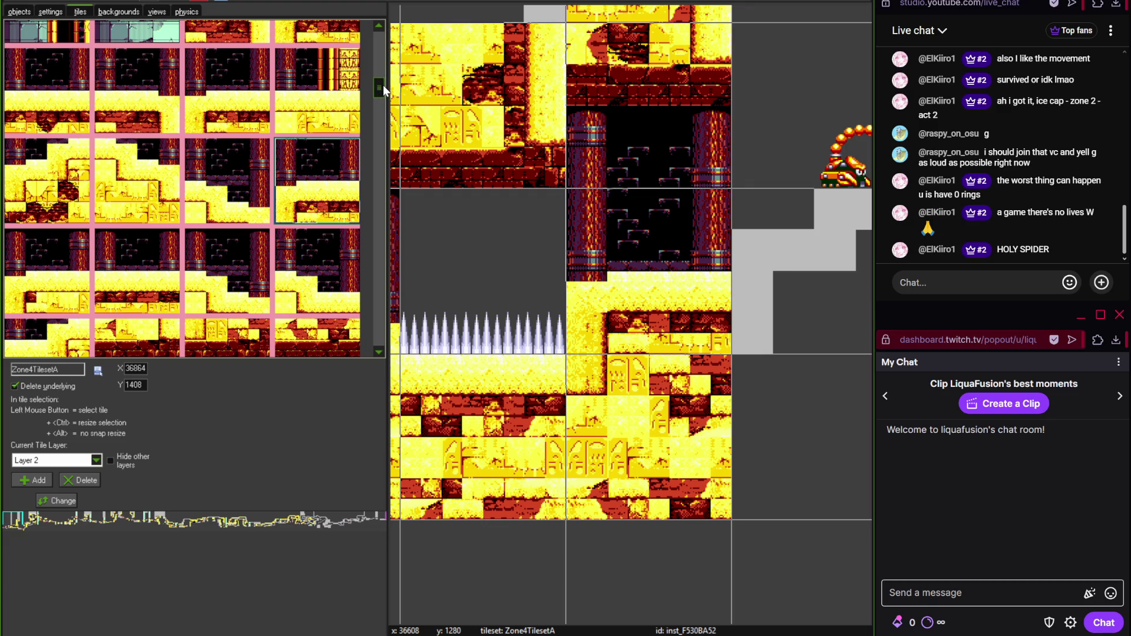
scroll(383, 85, up, 1)
click(322, 100)
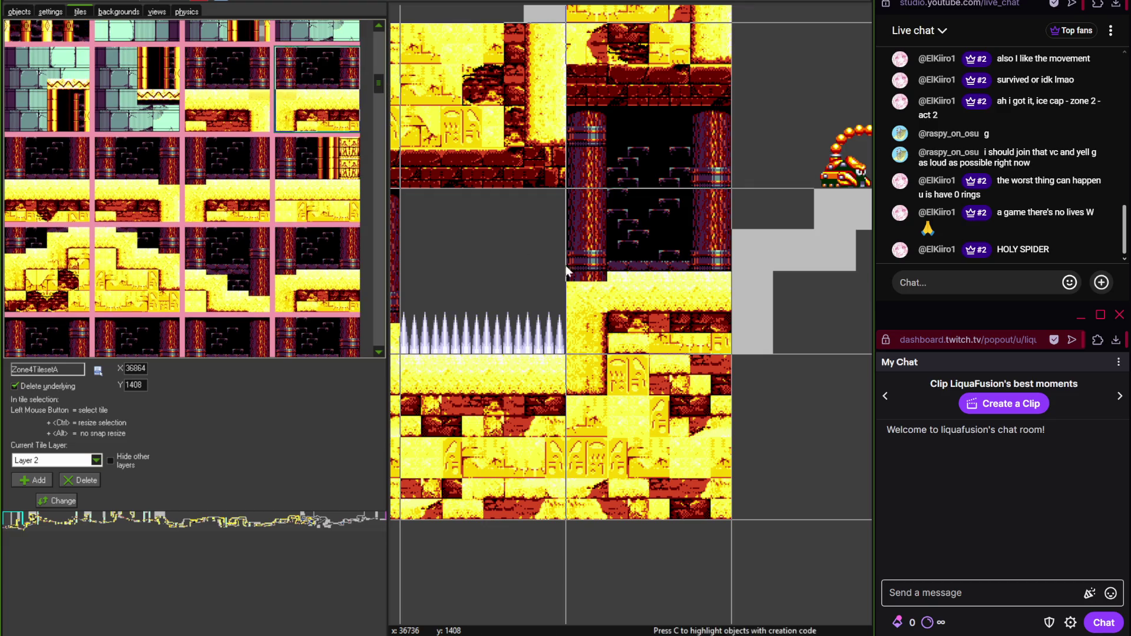
scroll(447, 306, right, 2)
click(643, 319)
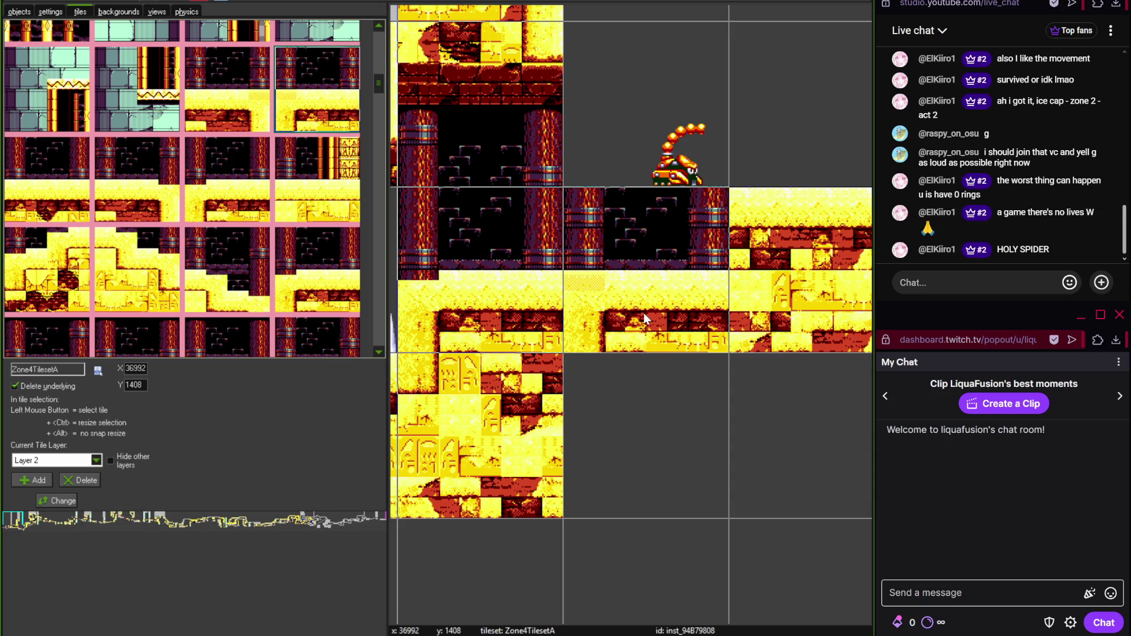
right_click(643, 313)
- Check the temple area on the Photoshop reference map, then cover the grey step with a desert stair tile
key(alt+Tab)
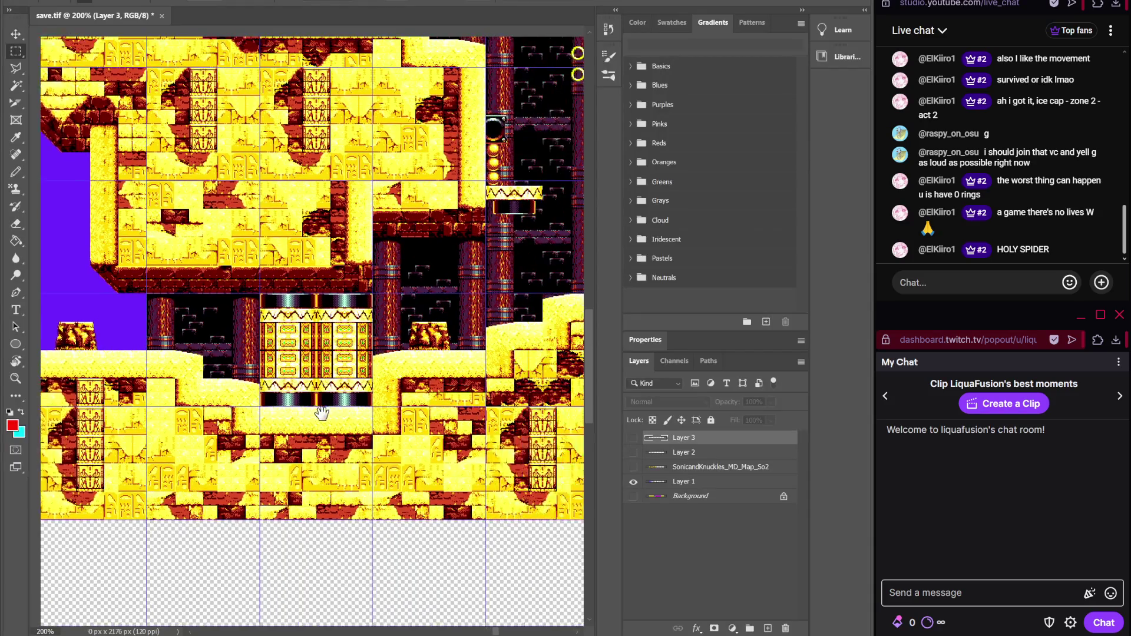
drag(322, 412, 291, 414)
key(alt+Tab)
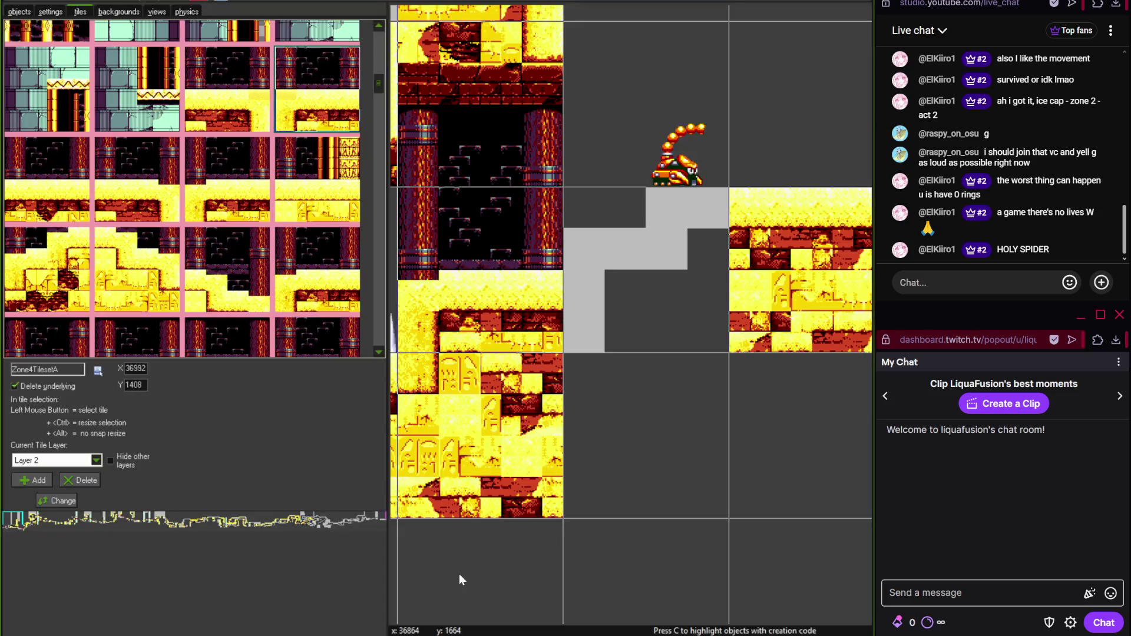
click(62, 263)
click(623, 237)
scroll(558, 325, down, 1)
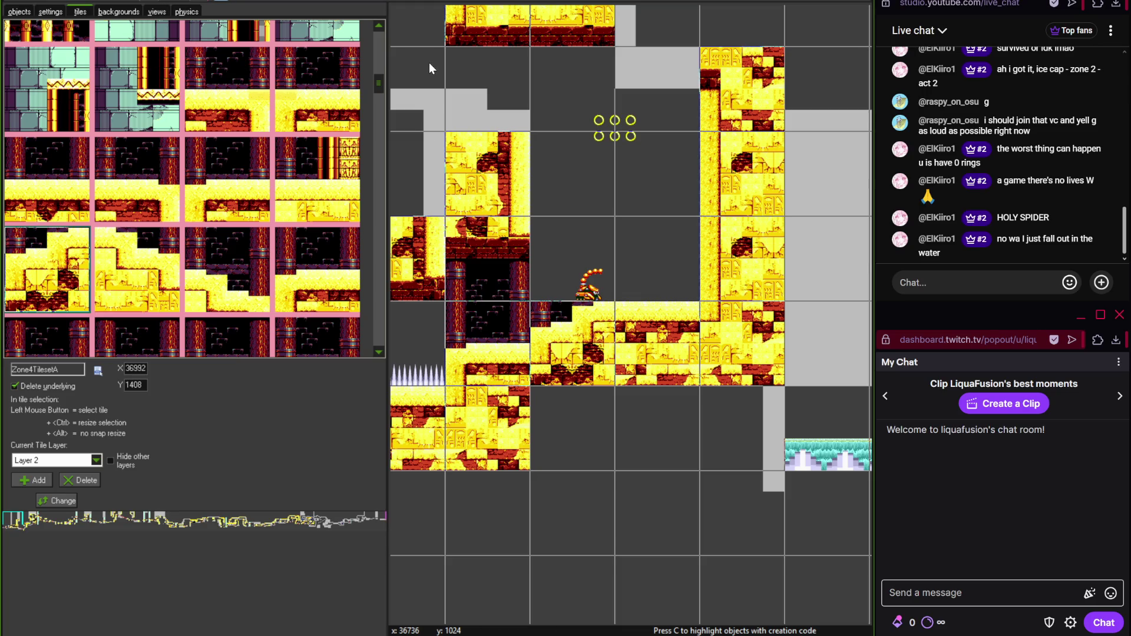
- Place a Zone4TilesetA pillar tile in a newly panned, untiled part of the room
mouse_move(564, 182)
mouse_down()
mouse_move(623, 300)
mouse_move(569, 312)
mouse_move(551, 300)
mouse_up()
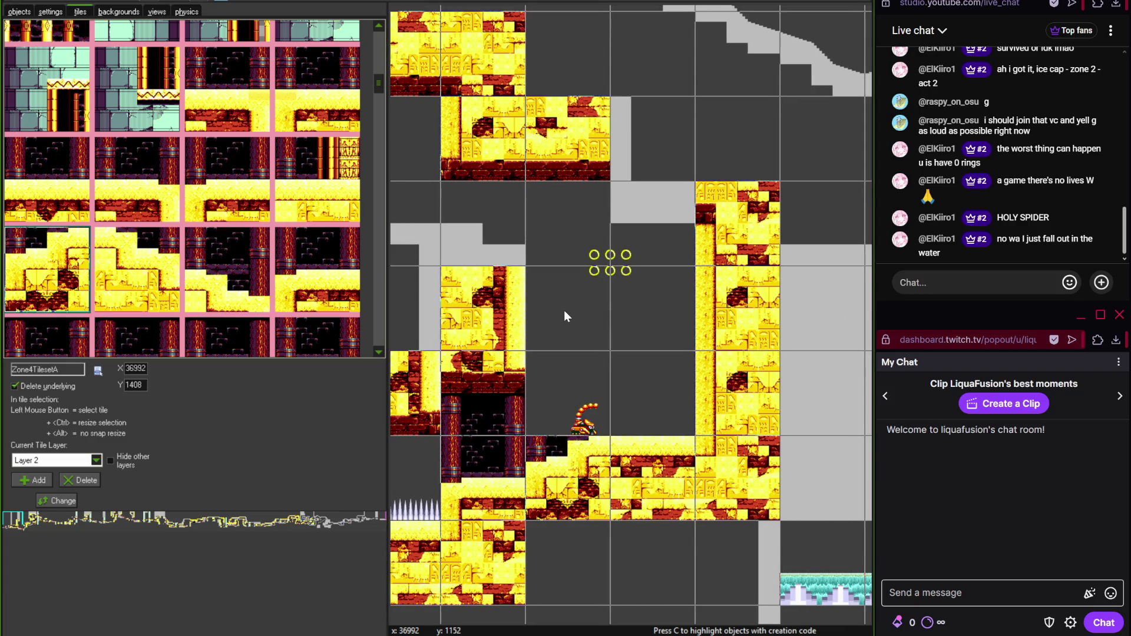
scroll(564, 309, up, 2)
scroll(589, 335, down, 1)
scroll(589, 334, down, 1)
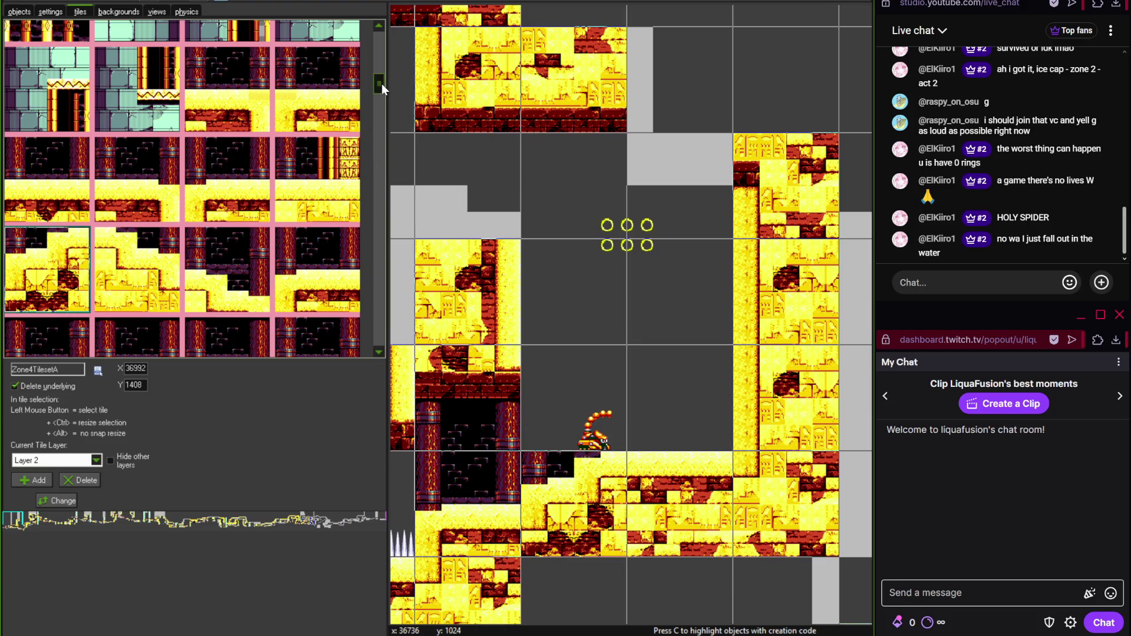
scroll(382, 86, down, 4)
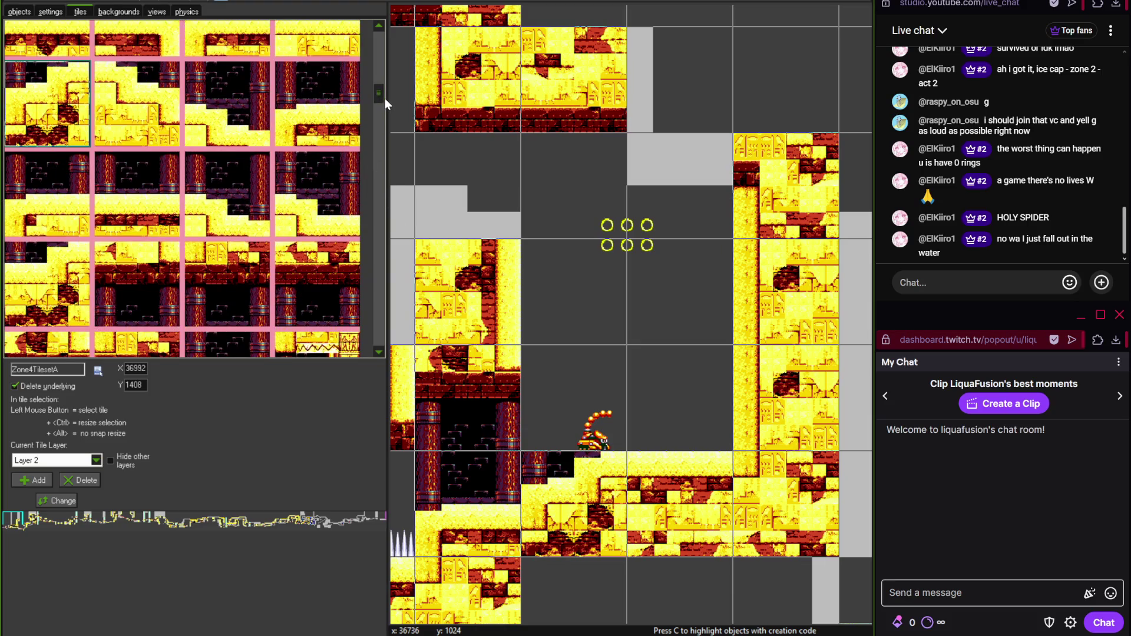
scroll(379, 98, down, 2)
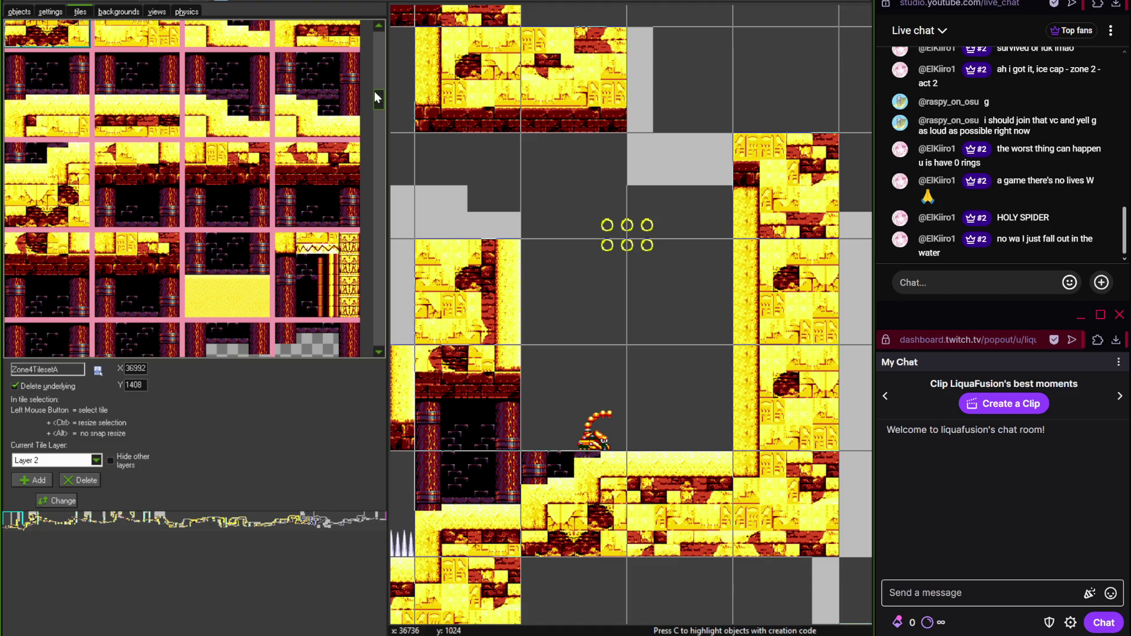
click(240, 179)
scroll(666, 177, up, 1)
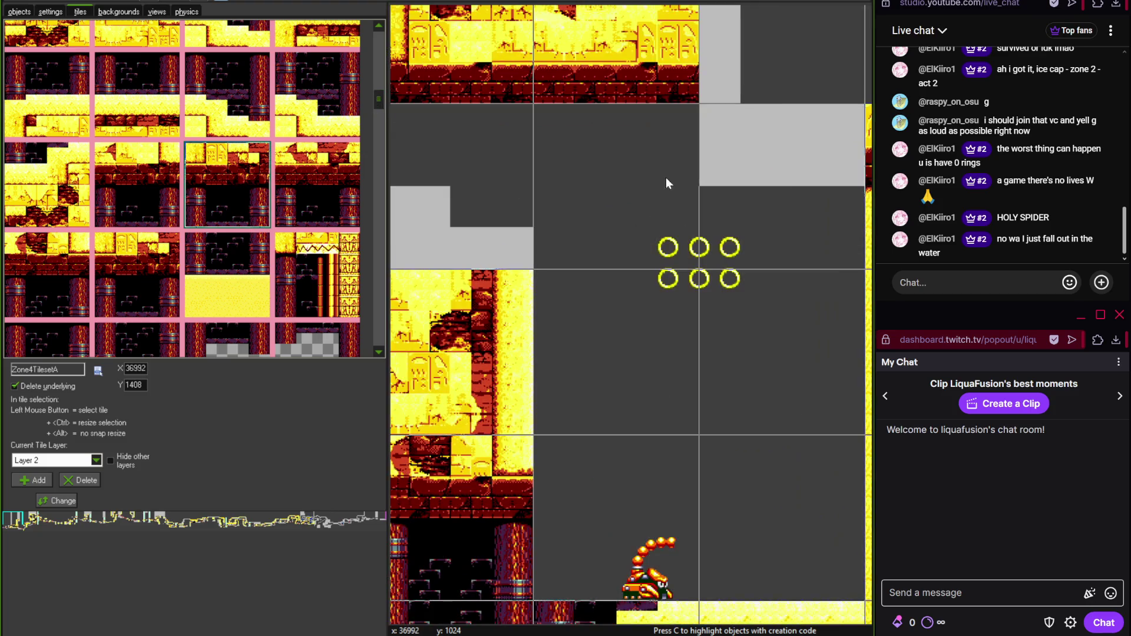
click(730, 178)
- Check the reference map, then fill the empty top cell near the rings with a sand tile
drag(729, 178, 622, 257)
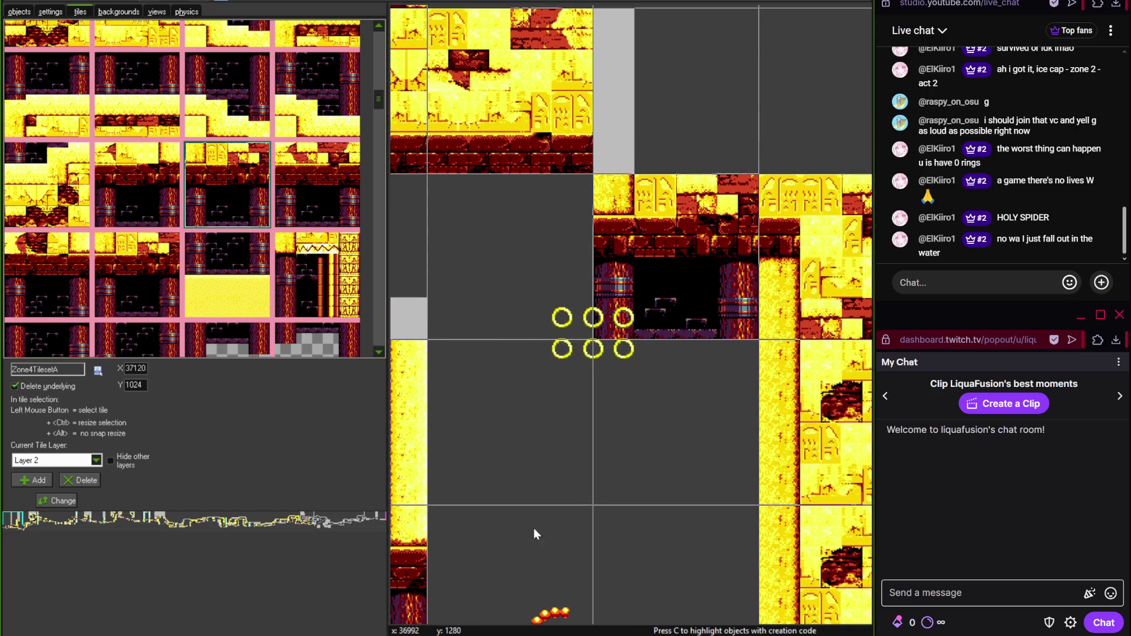
key(alt+Tab)
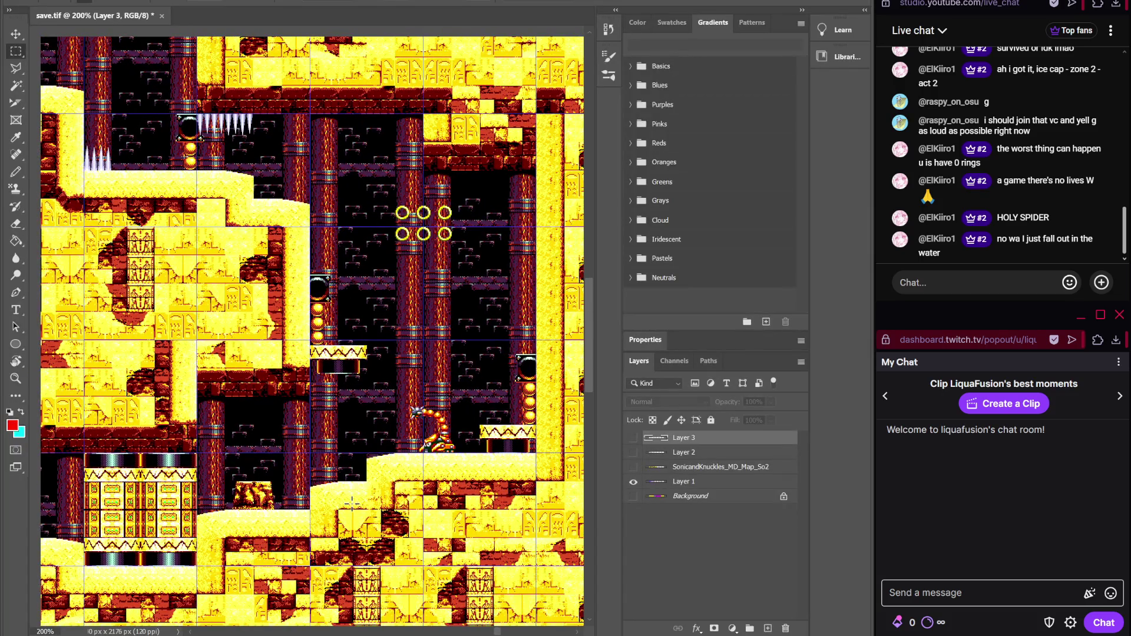
key(alt+Tab)
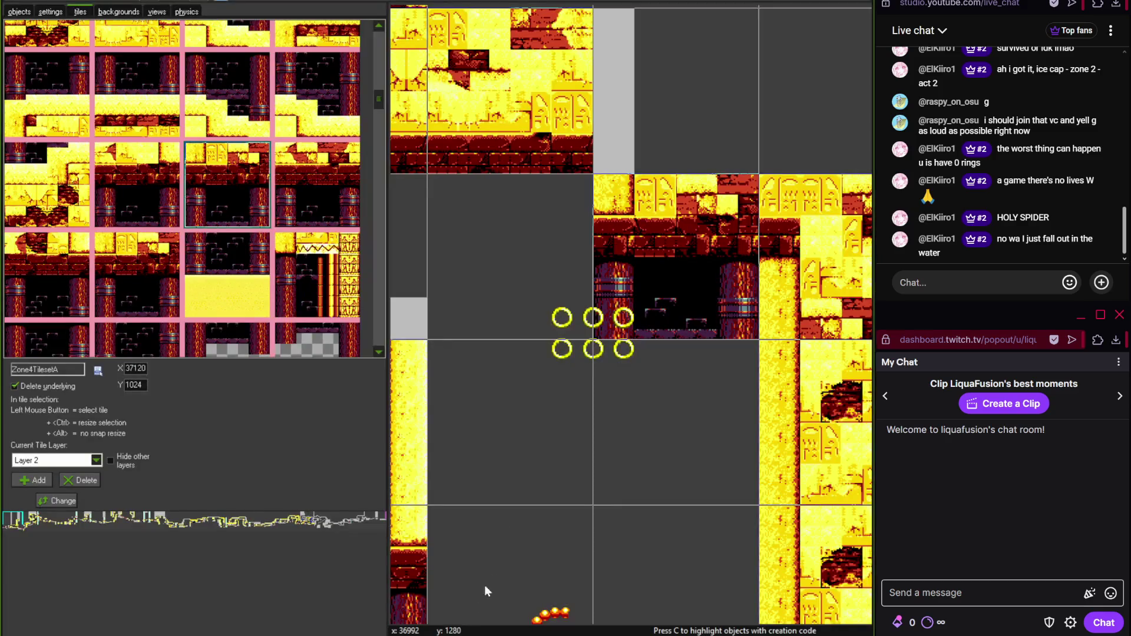
scroll(380, 112, down, 3)
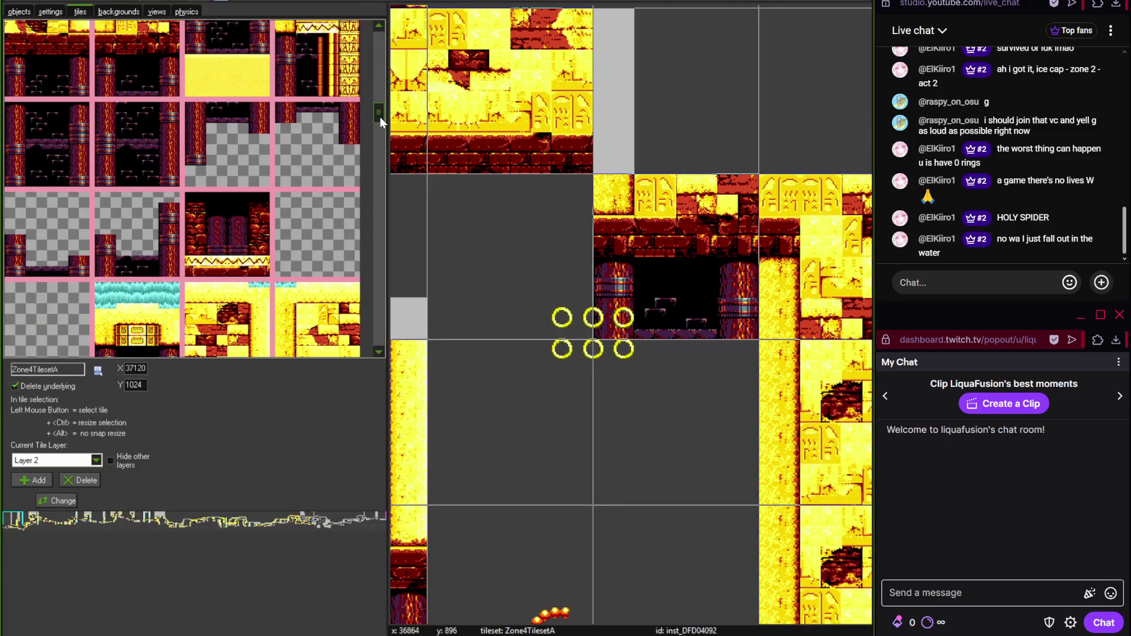
drag(375, 121, 379, 254)
click(67, 222)
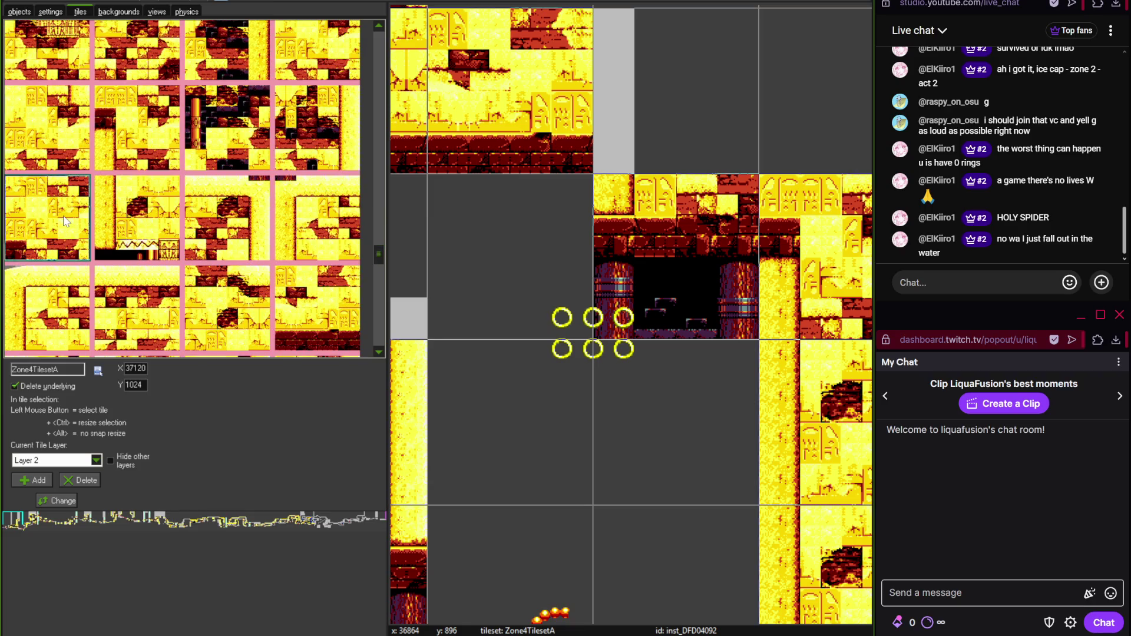
click(697, 112)
scroll(473, 283, down, 2)
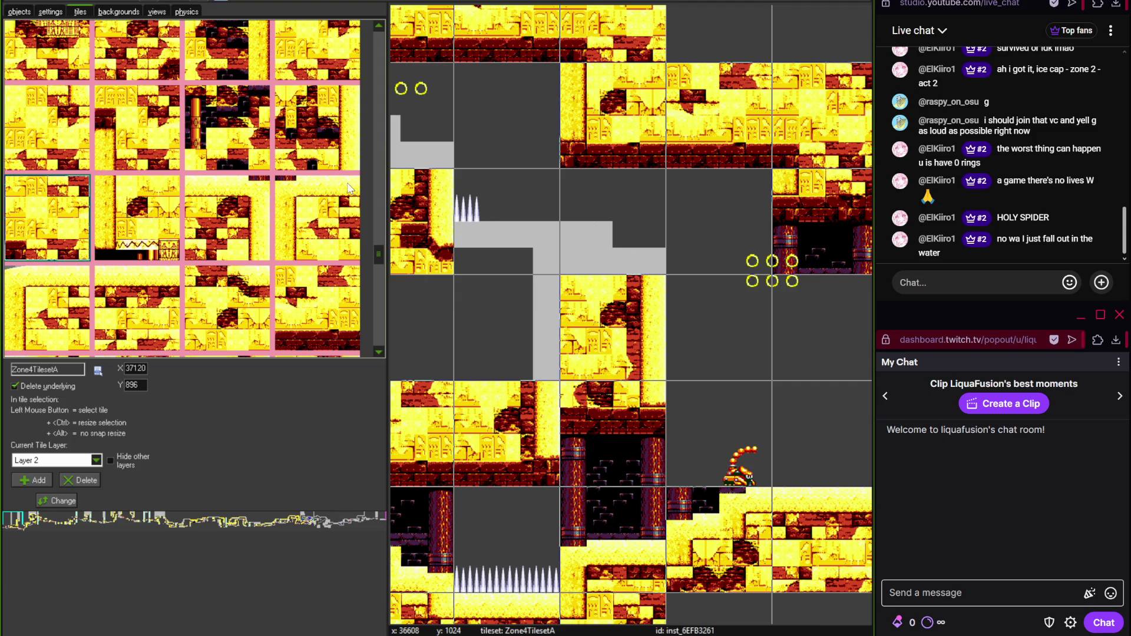
- Place a dark brick tile on the gray cell at the spikes
drag(378, 254, 384, 94)
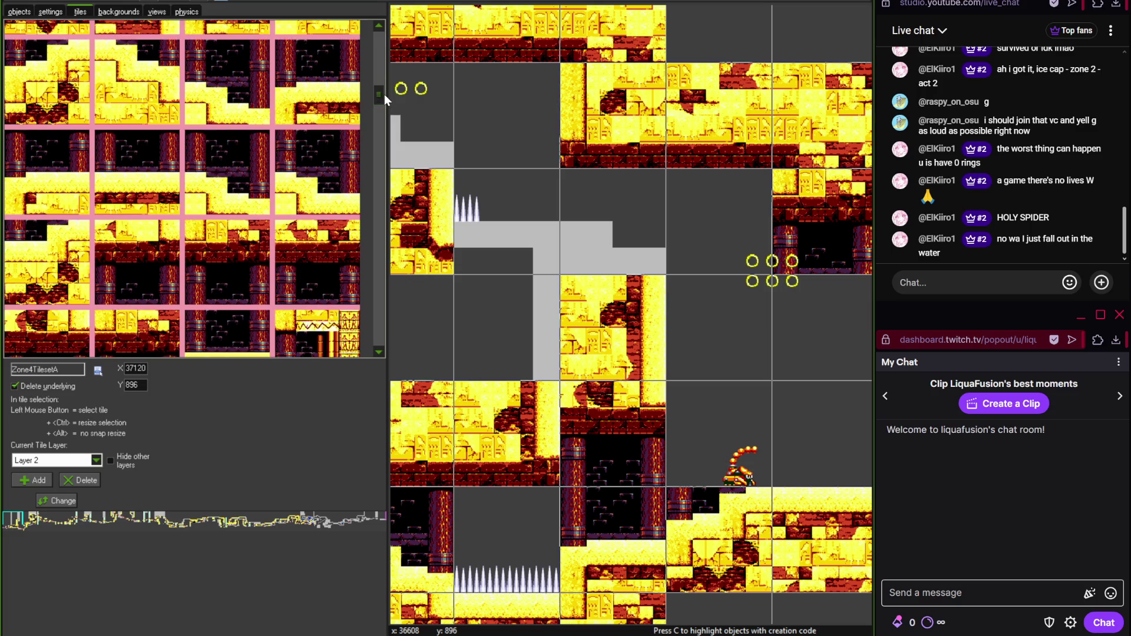
click(258, 163)
scroll(571, 209, up, 3)
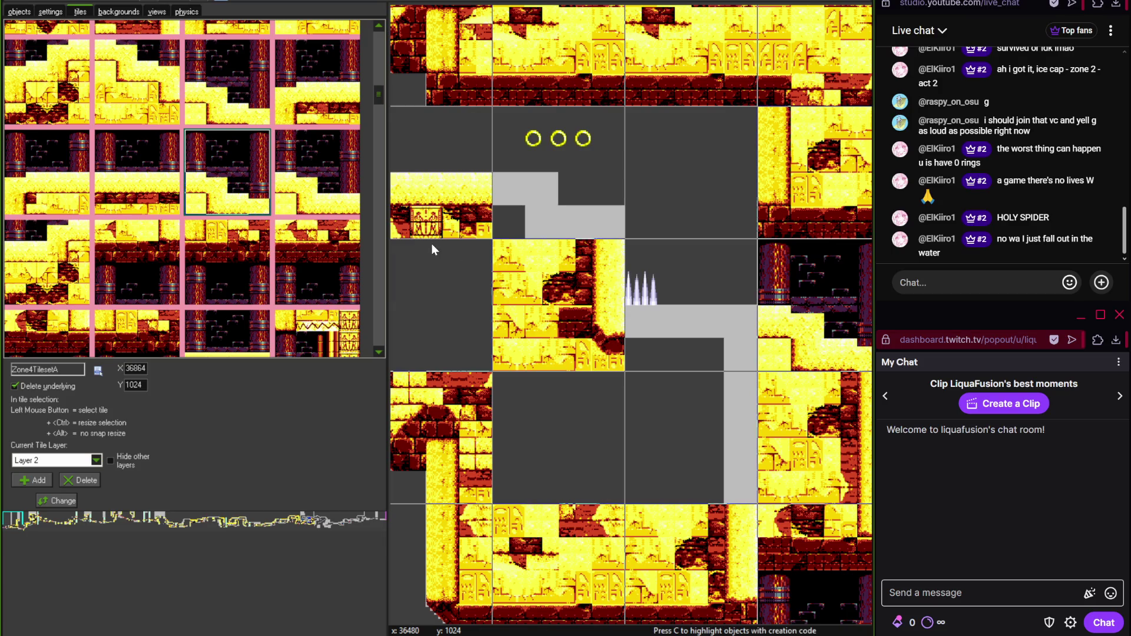
drag(379, 94, 380, 81)
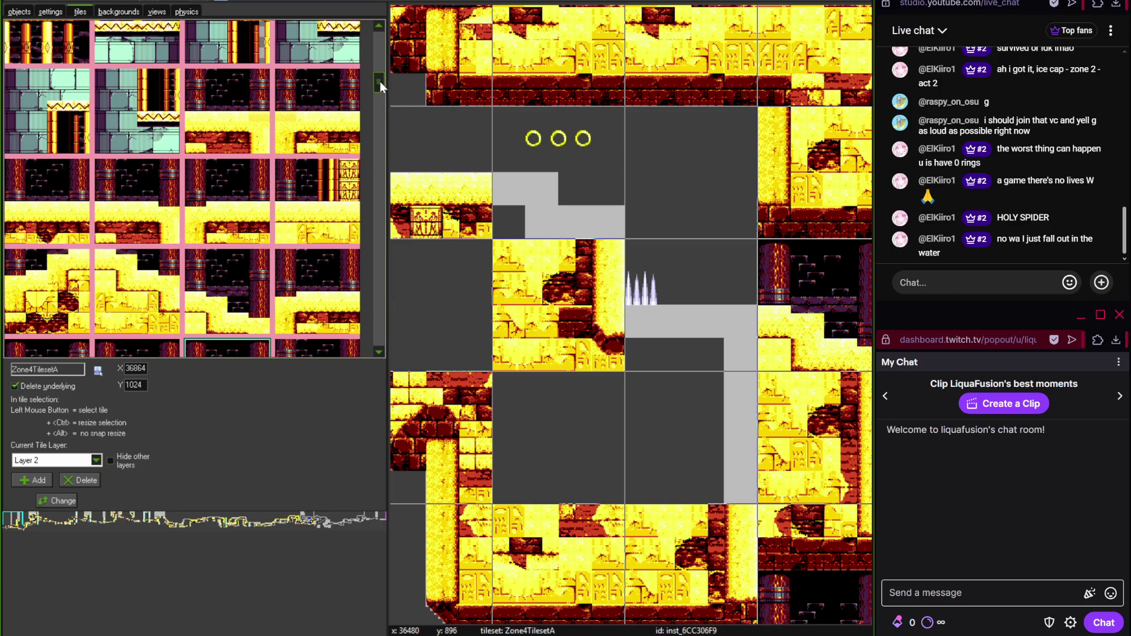
click(86, 200)
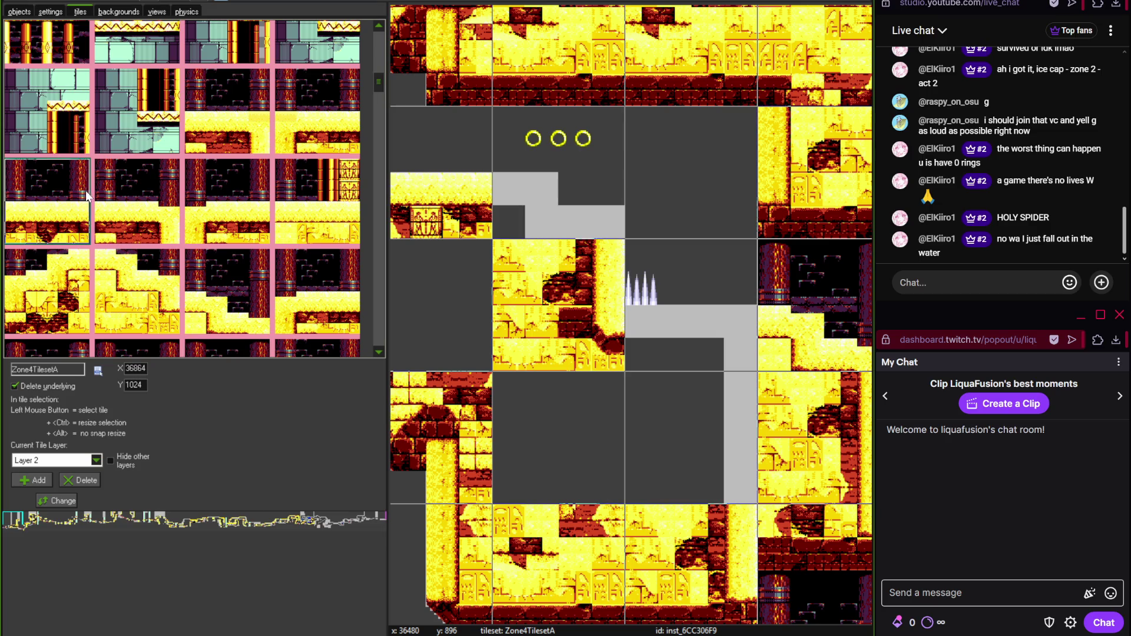
click(715, 311)
scroll(715, 316, up, 2)
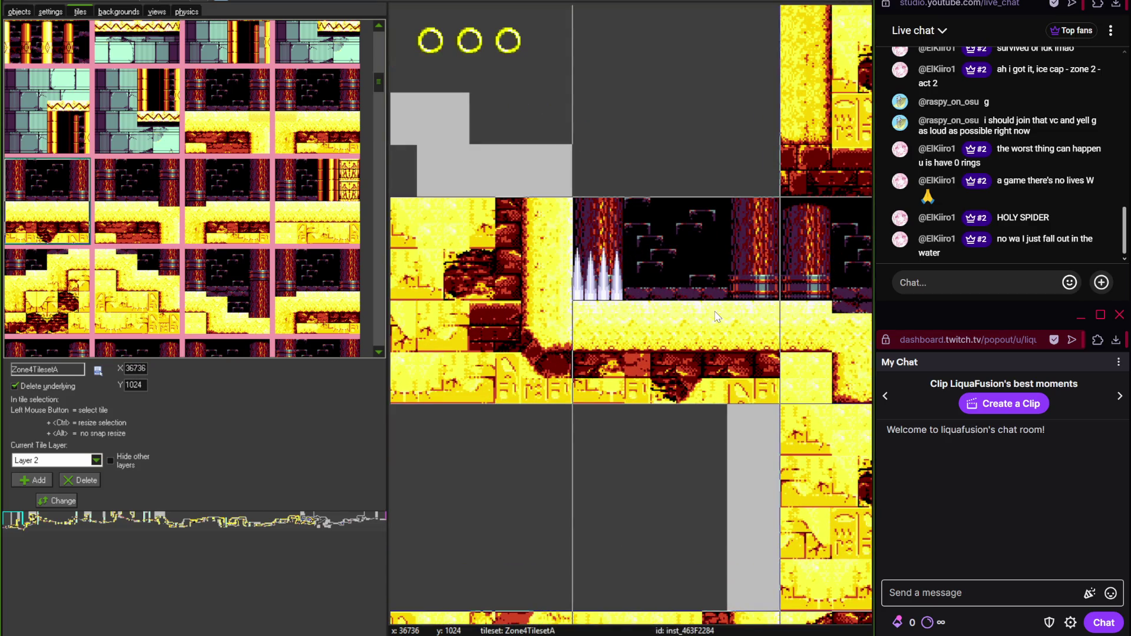
- Compare with the reference map and cover the gray area behind the three rings with a dark pillar wall tile
key(alt+Tab)
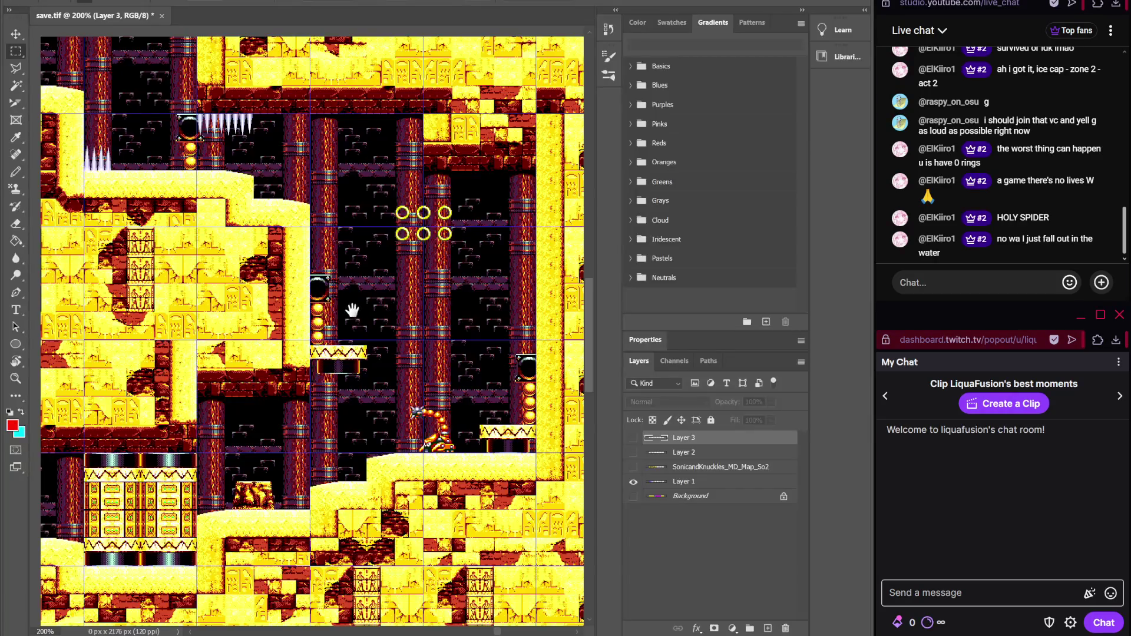
drag(352, 311, 415, 356)
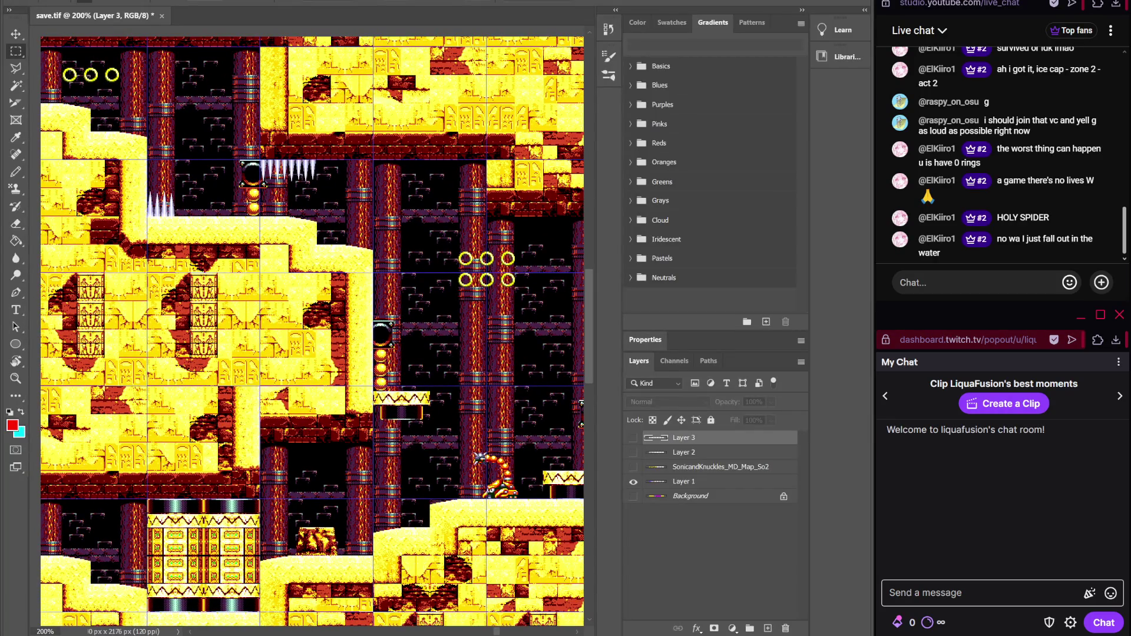
key(alt+Tab)
scroll(492, 539, up, 3)
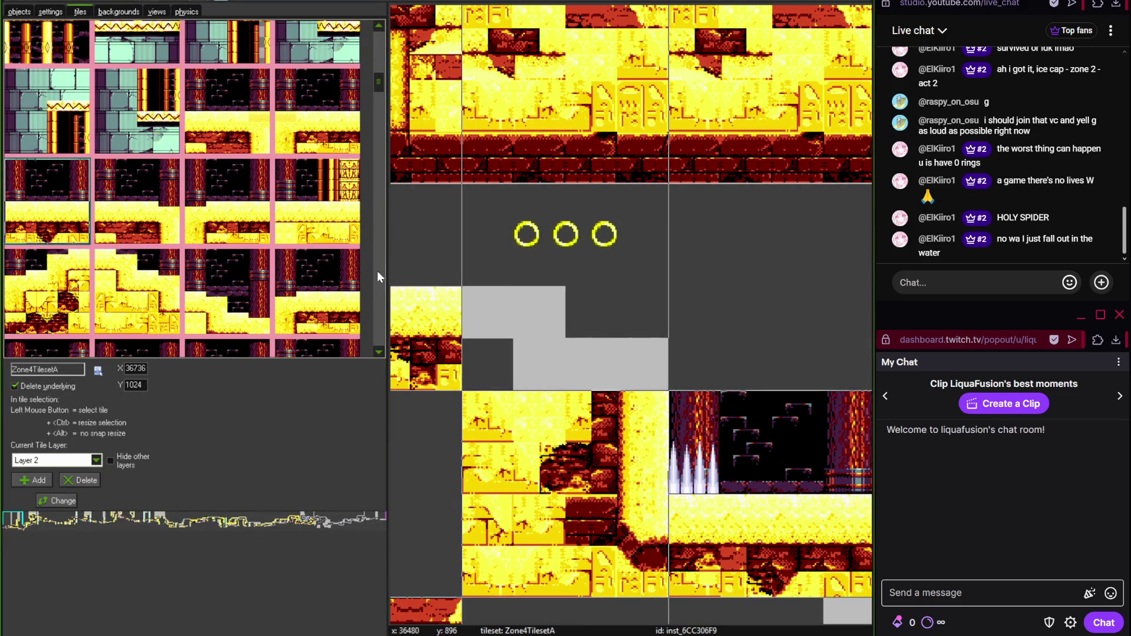
scroll(380, 88, down, 2)
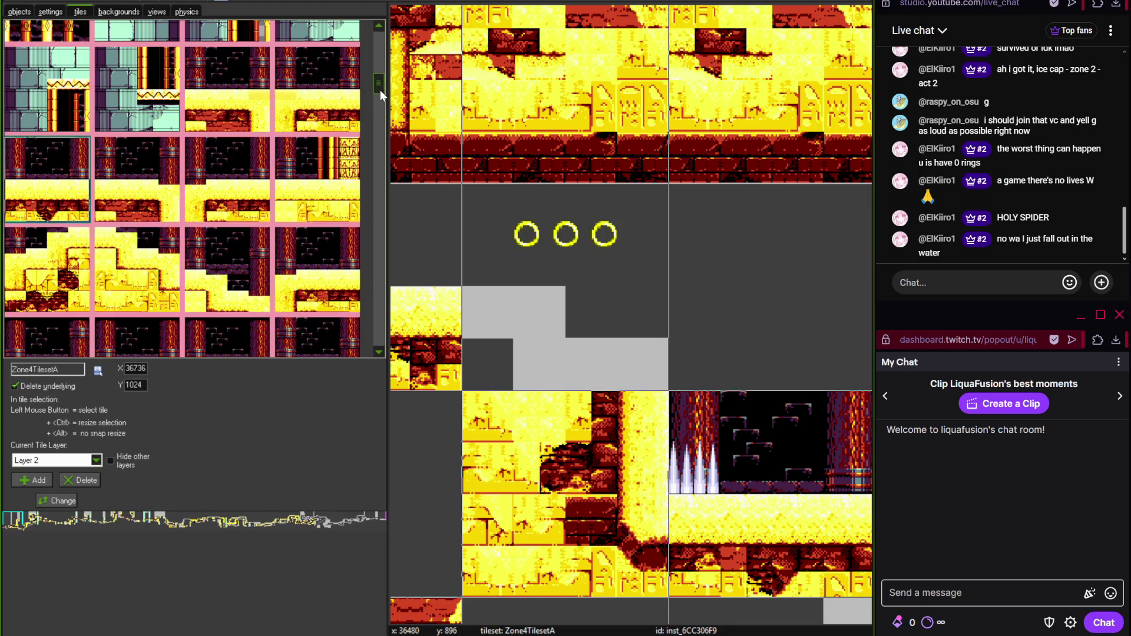
click(254, 262)
click(552, 237)
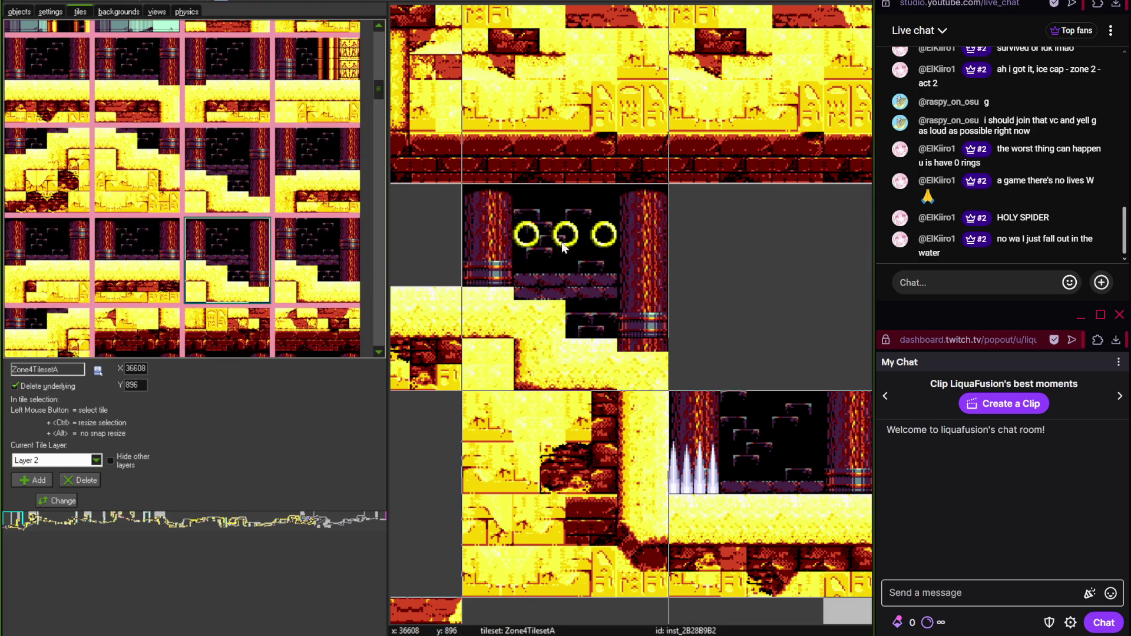
scroll(587, 263, down, 1)
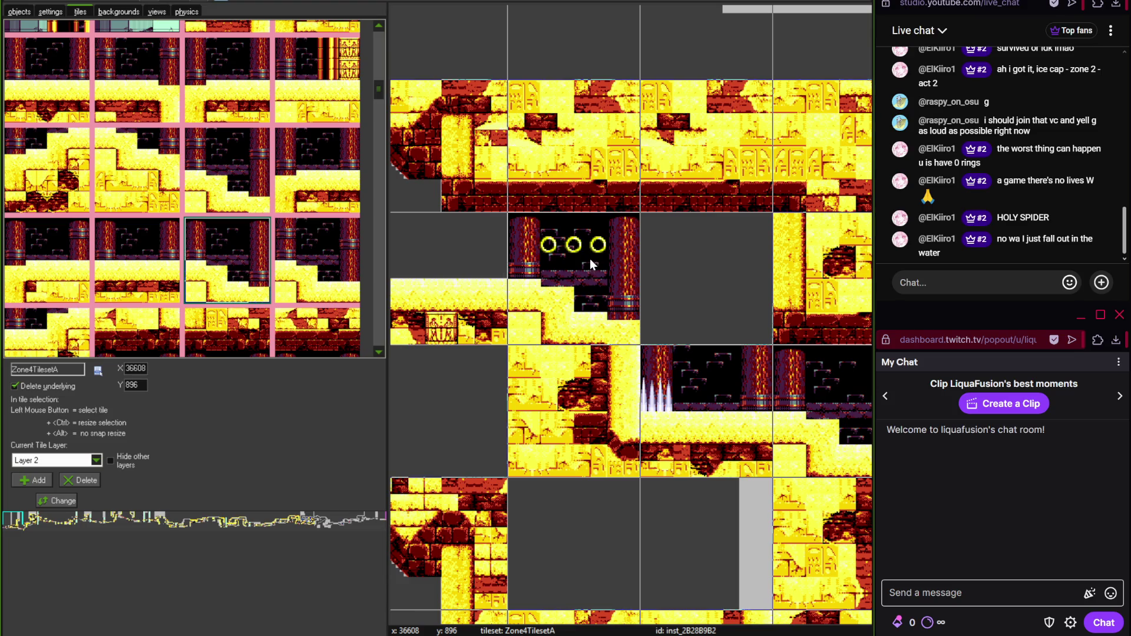
scroll(589, 259, down, 2)
scroll(558, 264, down, 1)
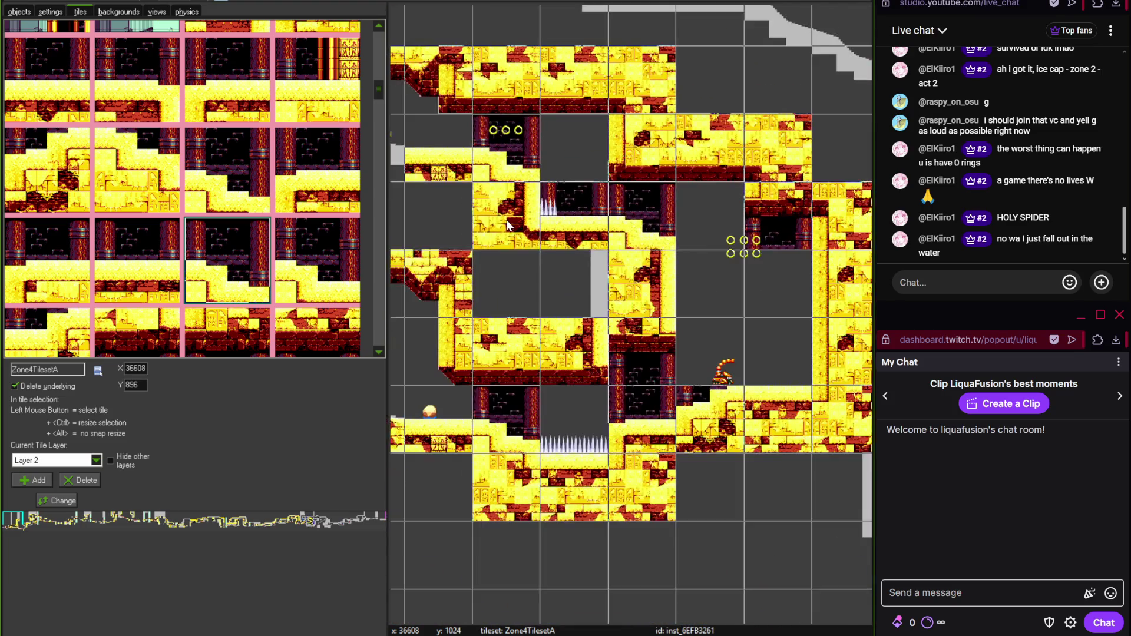
- Cover the gray slope and rising ramp with sand slope tiles
scroll(596, 284, down, 4)
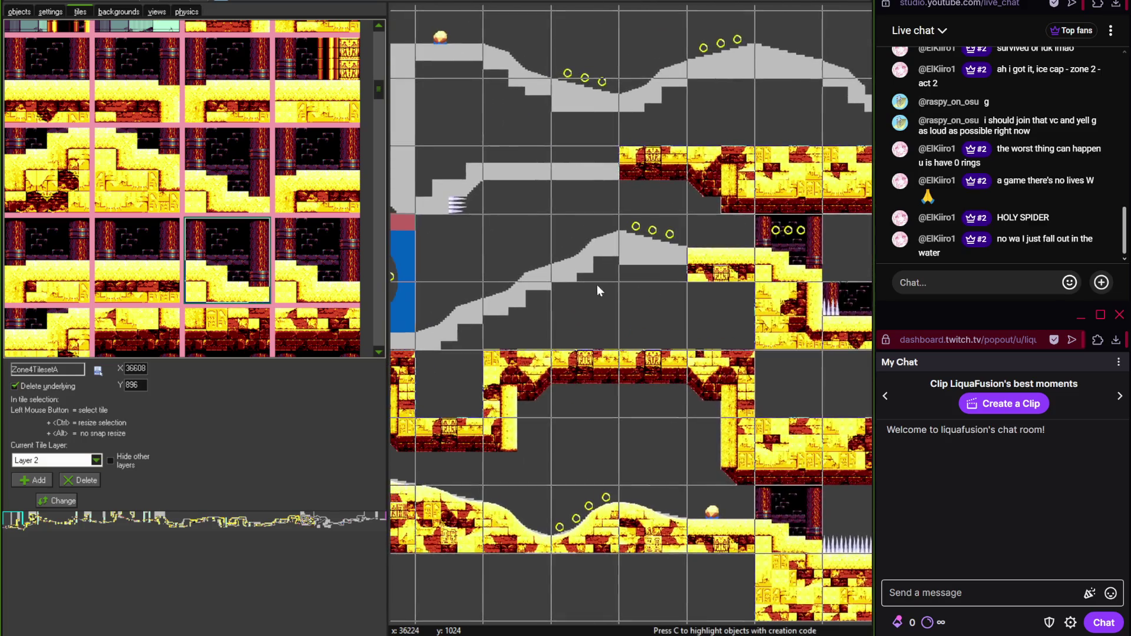
scroll(578, 287, up, 4)
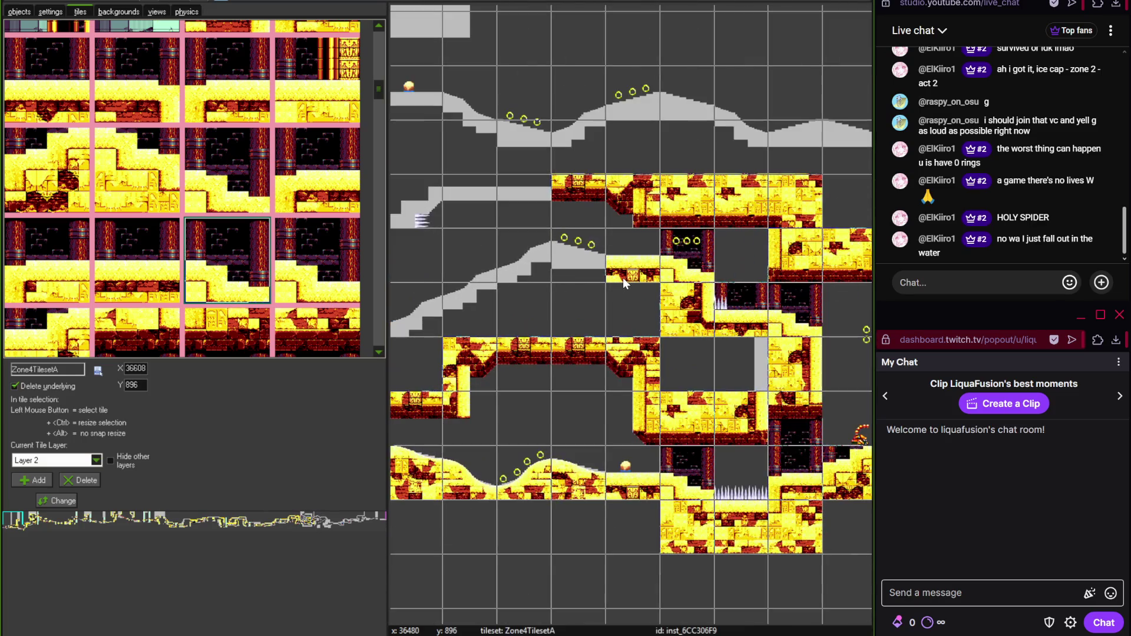
scroll(554, 291, up, 1)
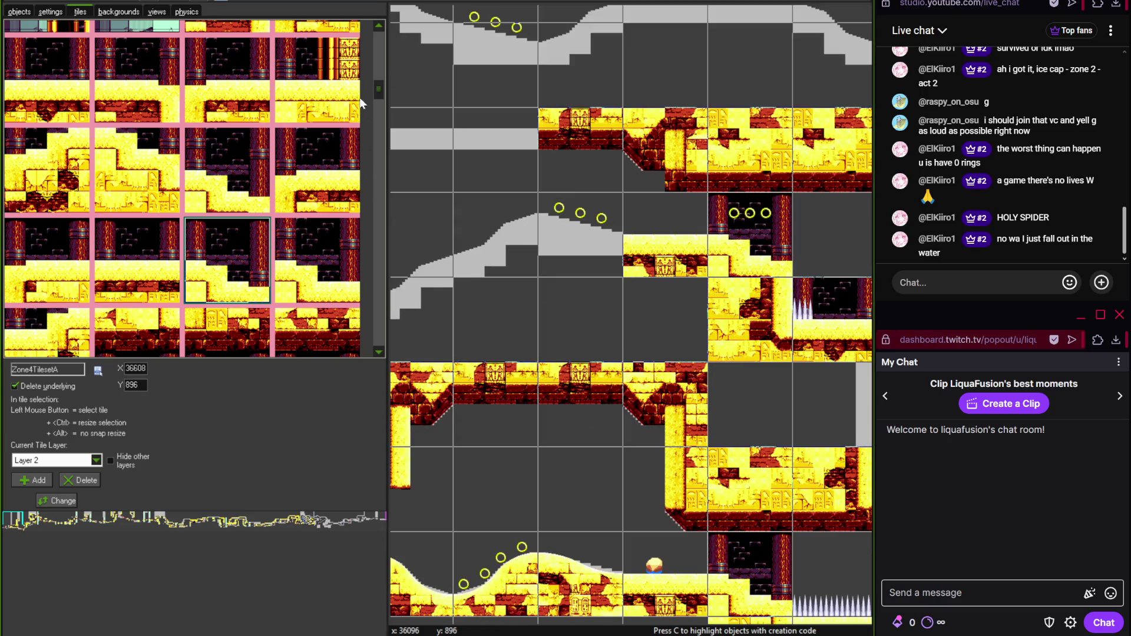
scroll(353, 36, up, 3)
click(325, 68)
click(569, 236)
scroll(568, 235, left, 2)
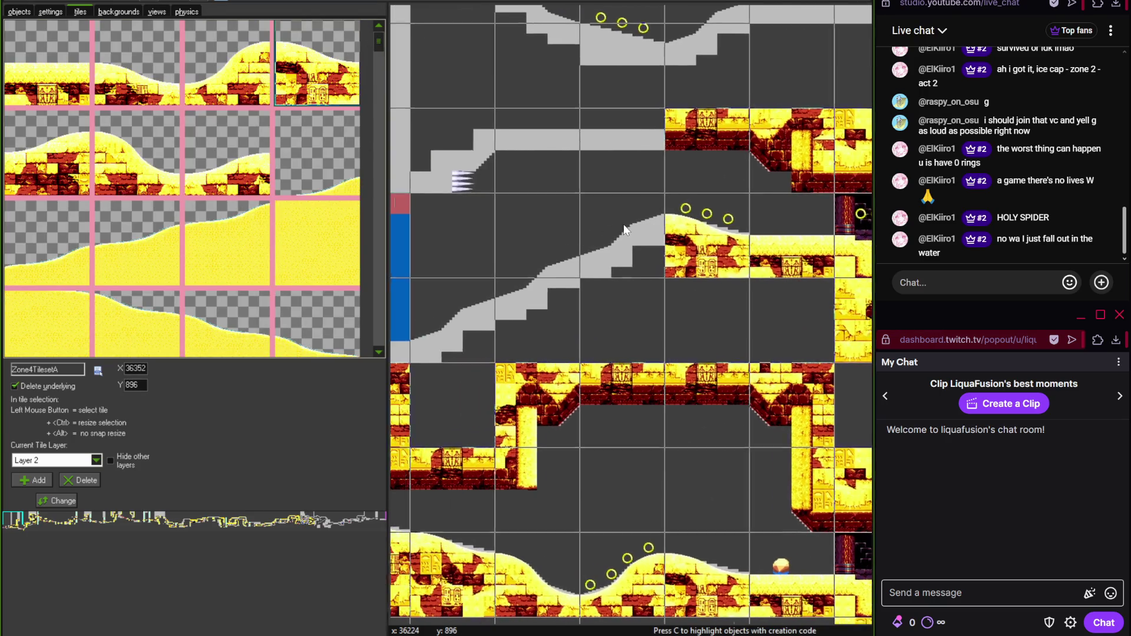
click(601, 256)
click(486, 309)
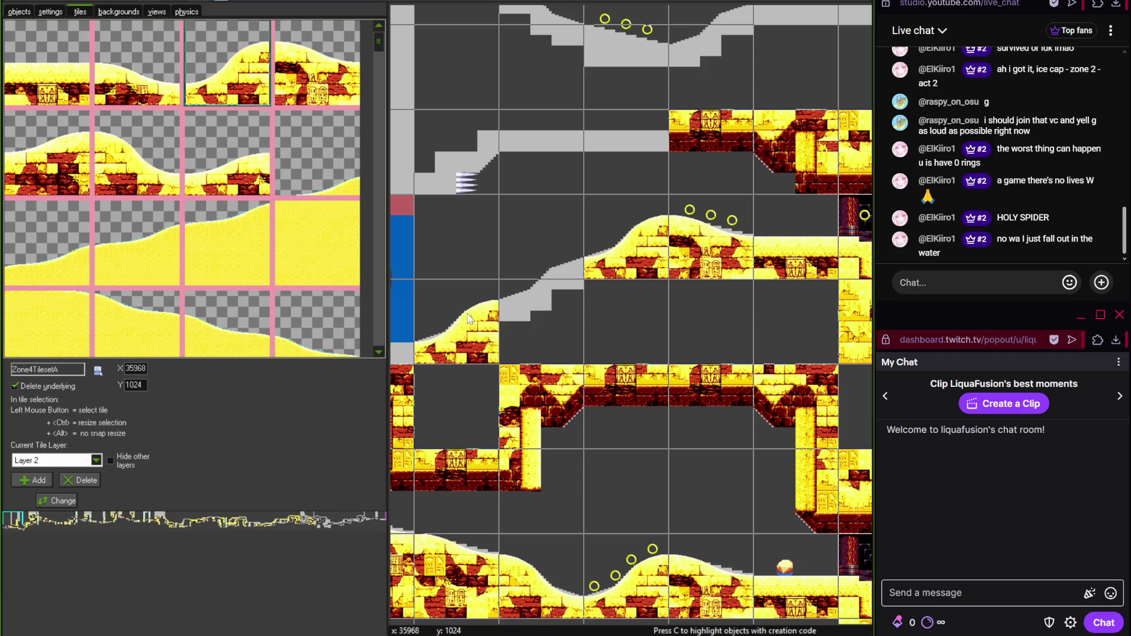
mouse_move(379, 44)
mouse_down()
mouse_move(379, 298)
mouse_move(382, 285)
mouse_up()
click(547, 222)
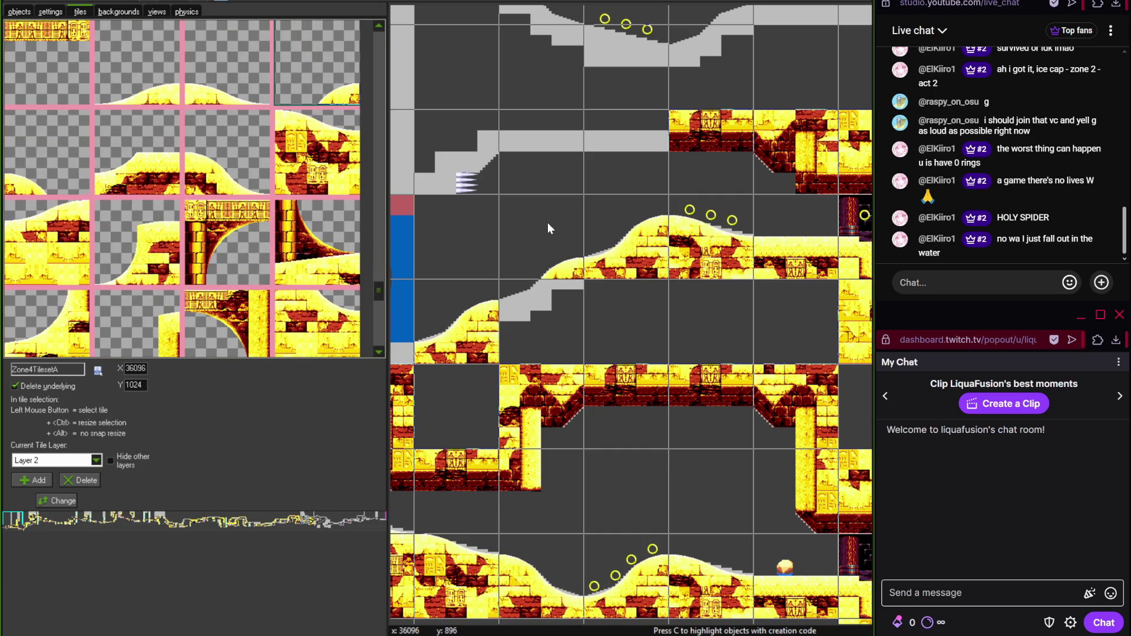
- Fill the empty cell with the sand-and-brick slope tile
scroll(379, 297, down, 1)
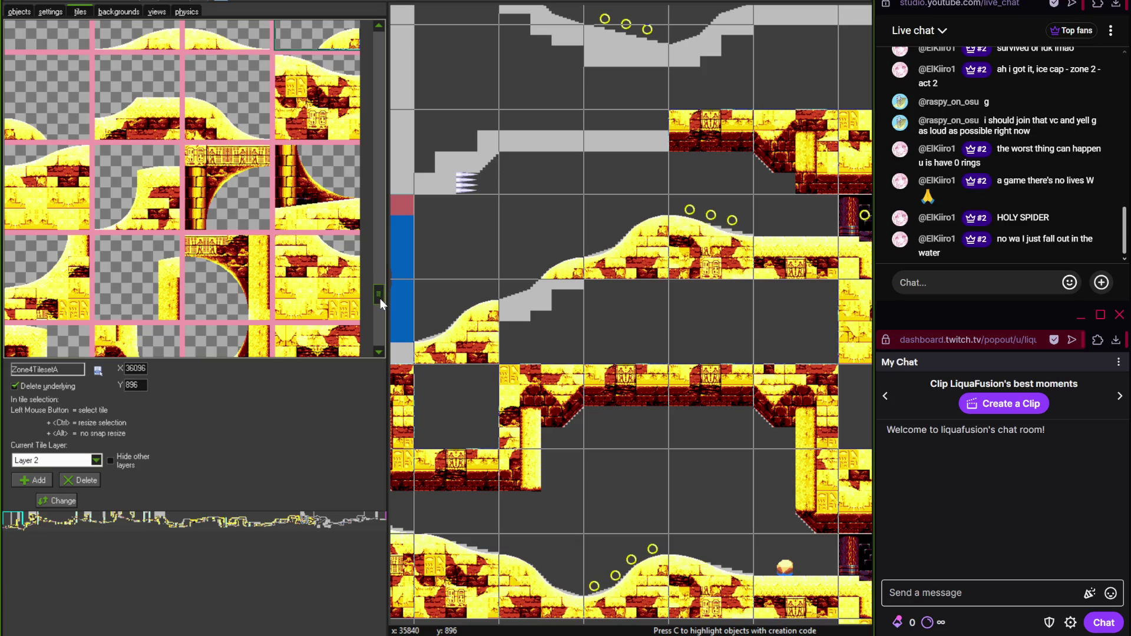
scroll(380, 301, down, 2)
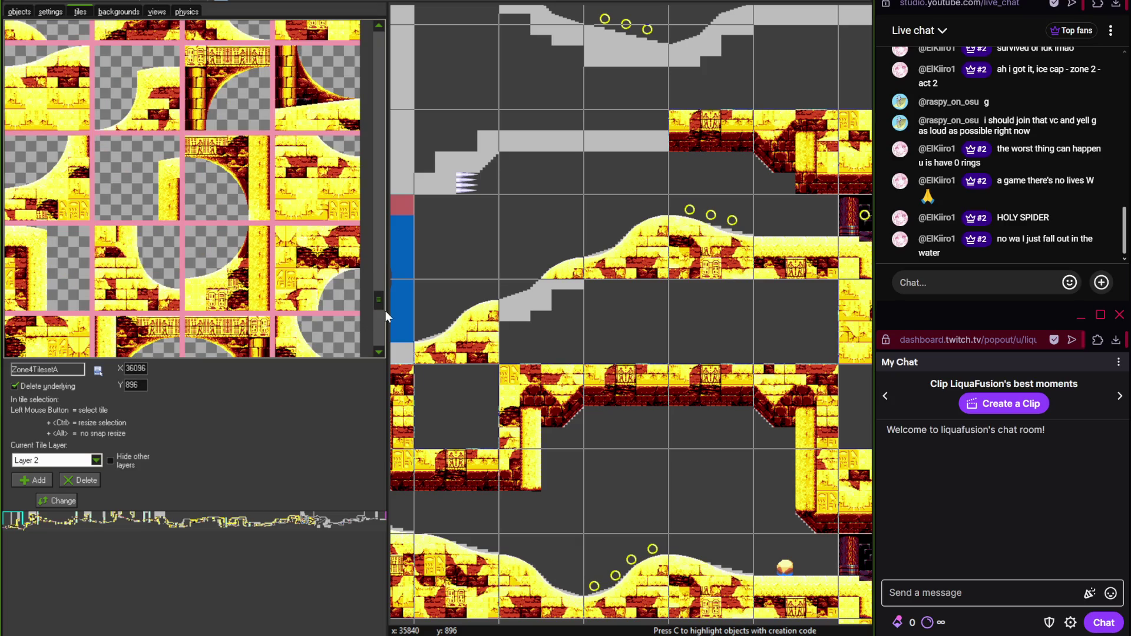
scroll(379, 311, down, 3)
click(136, 305)
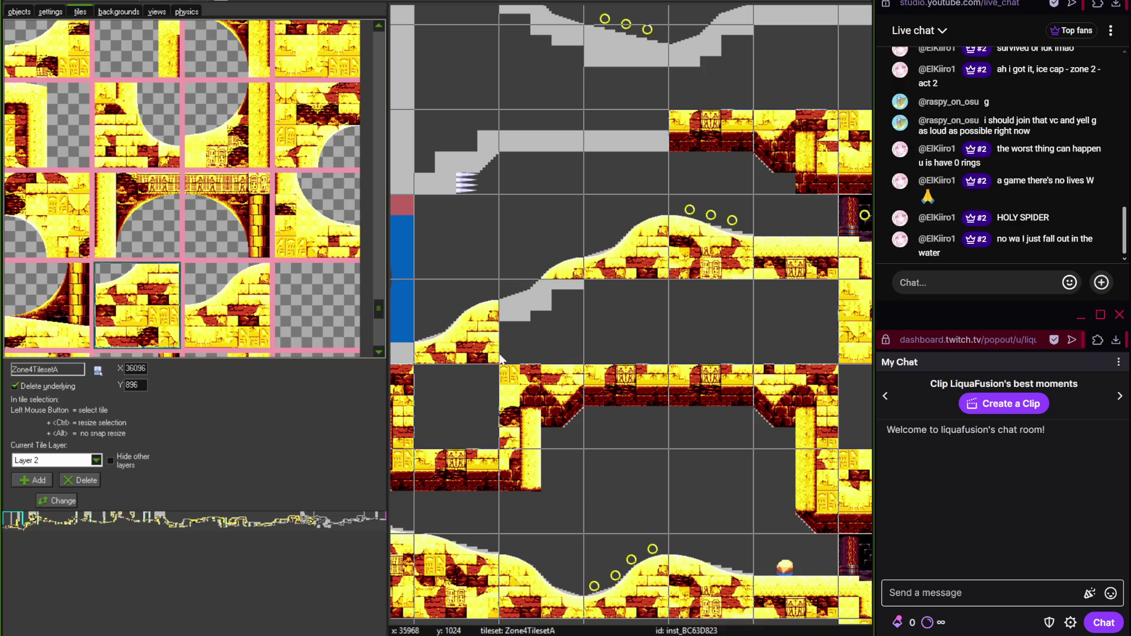
click(502, 350)
scroll(648, 333, down, 1)
scroll(620, 248, left, 2)
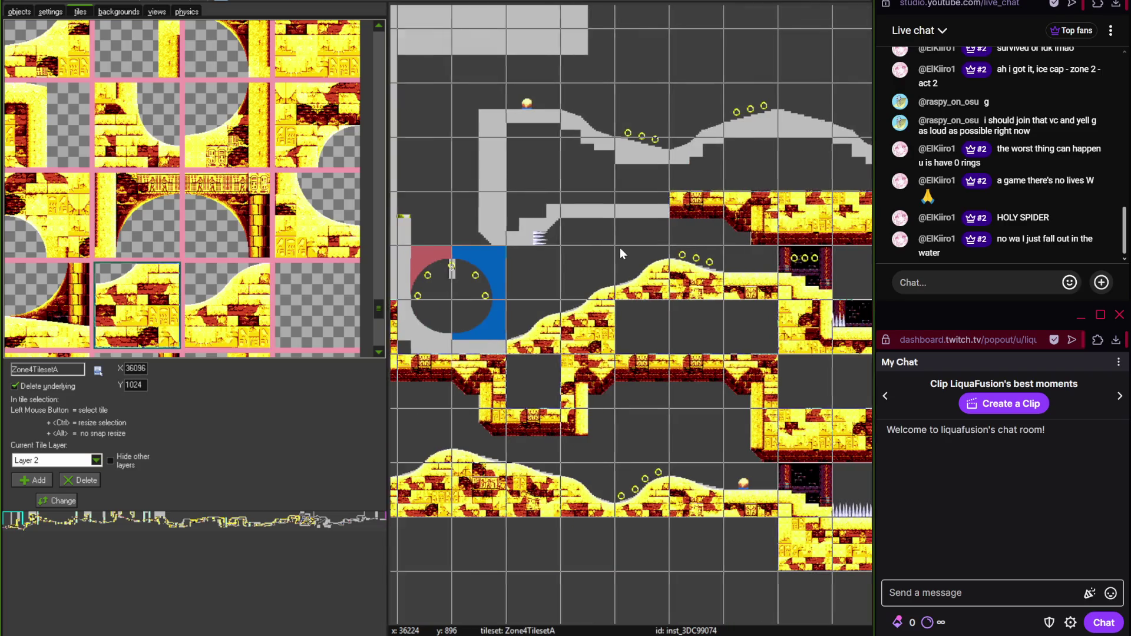
scroll(556, 262, right, 2)
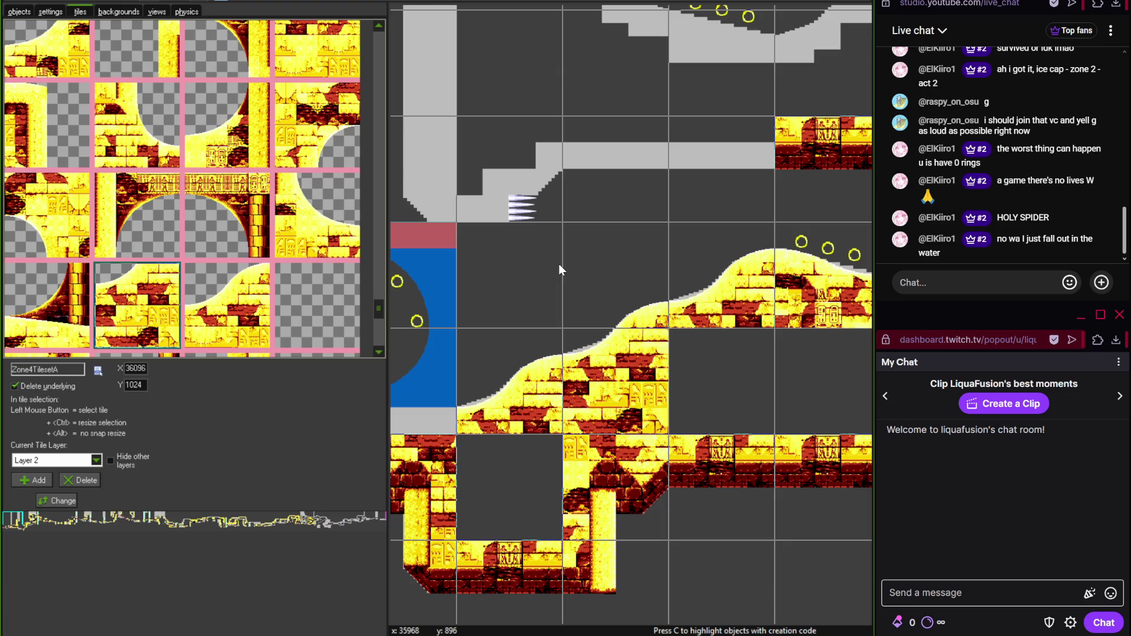
- Cover the grey ledge with a brick tile and lay a half-height brick strip along the upper platform
mouse_move(381, 302)
mouse_down()
mouse_move(377, 218)
mouse_move(378, 231)
mouse_up()
click(236, 218)
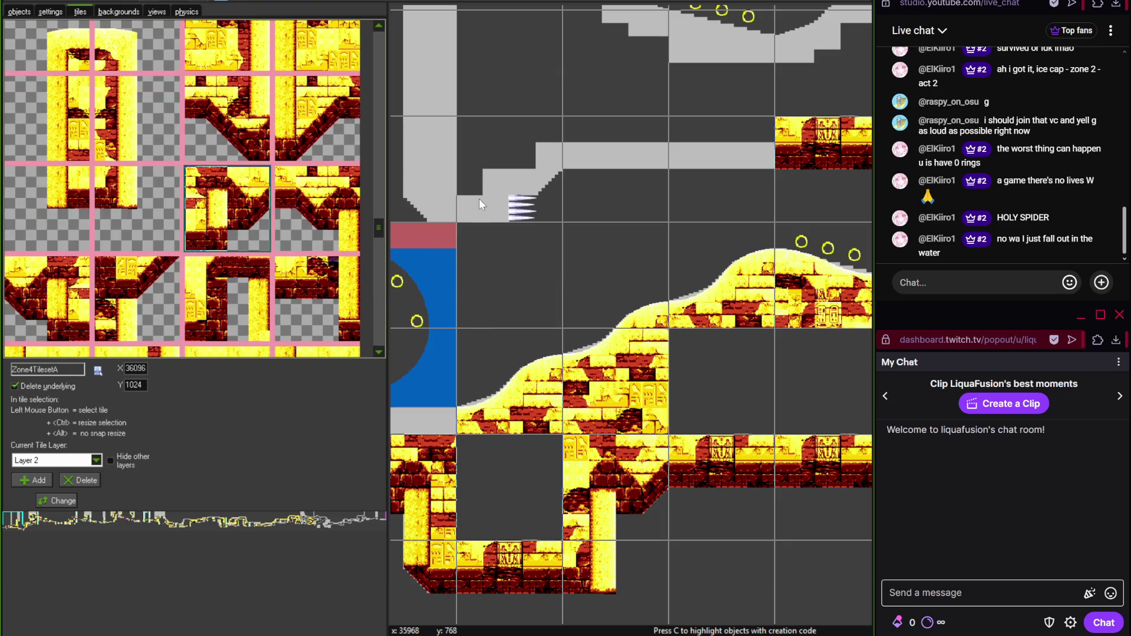
click(505, 200)
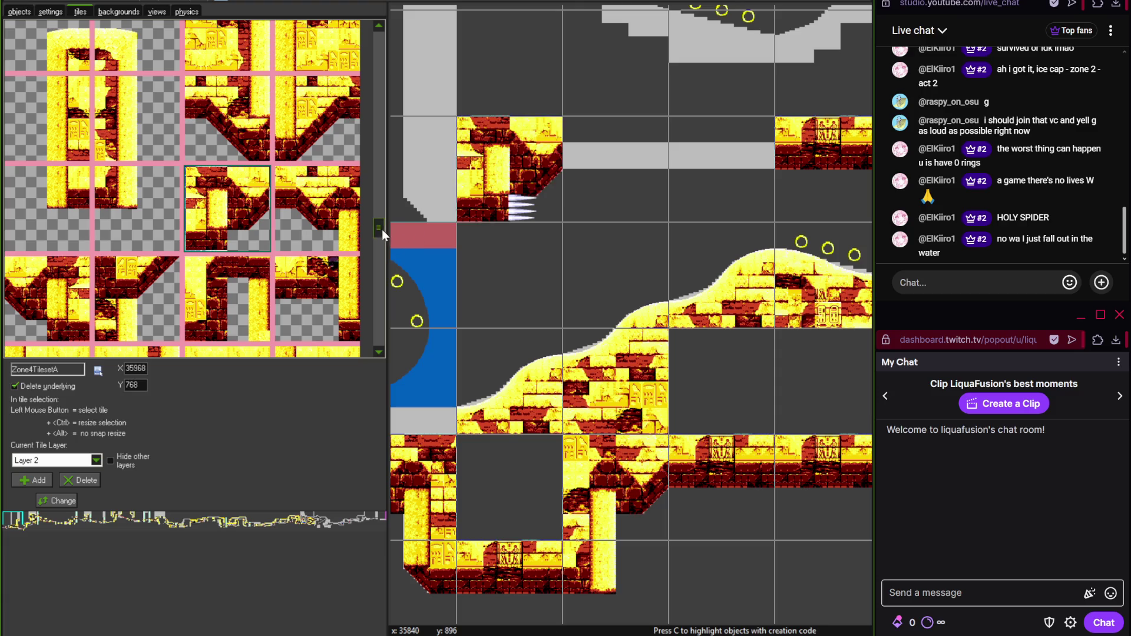
drag(381, 228, 380, 213)
click(335, 109)
click(585, 143)
- Extend the brick strip along the platform and place a tile beside the loop
click(707, 143)
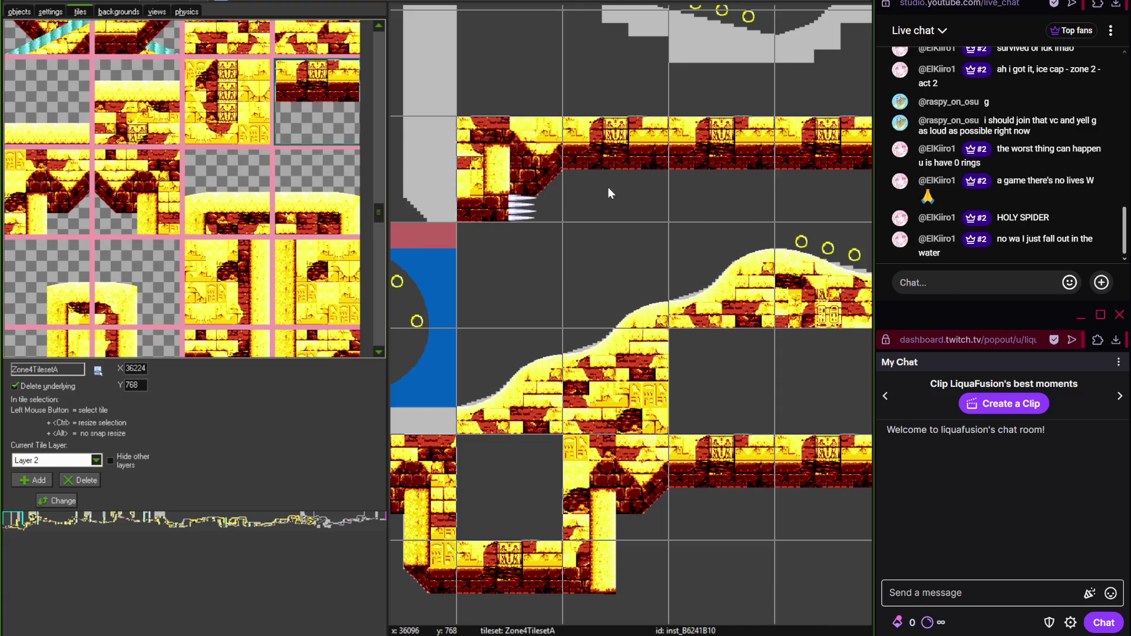
scroll(592, 199, left, 2)
scroll(592, 200, up, 1)
scroll(380, 228, down, 10)
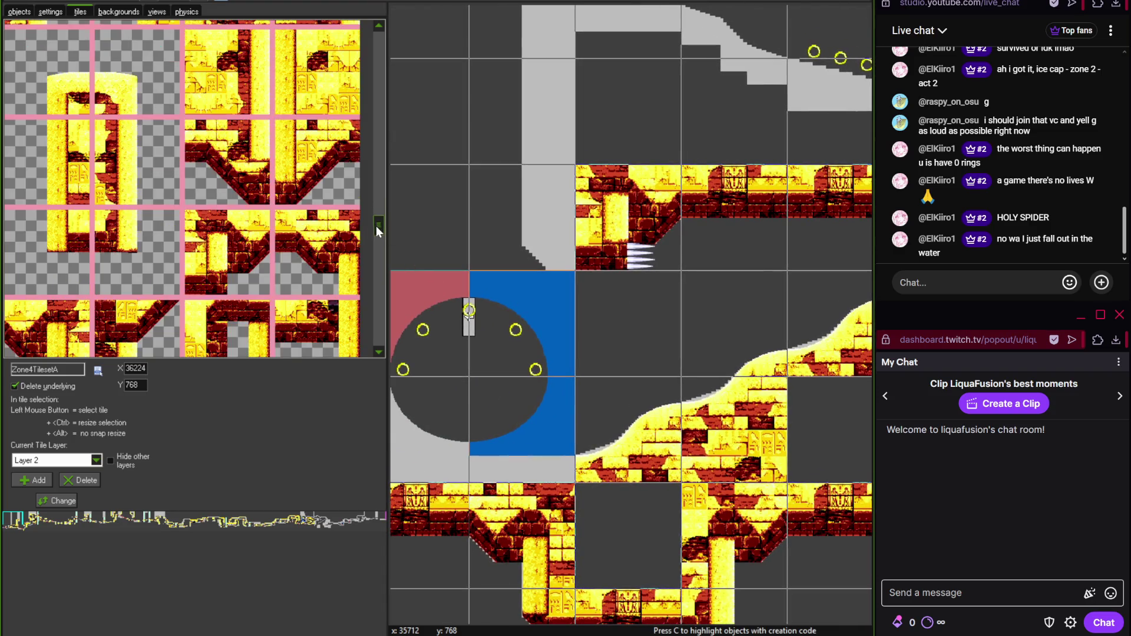
click(227, 177)
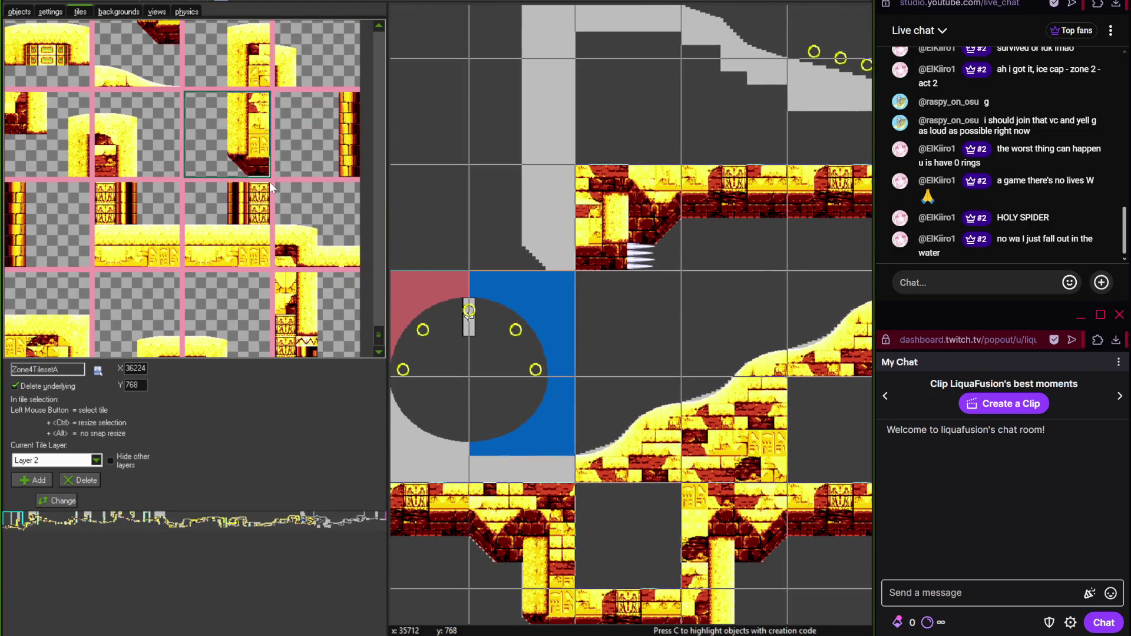
click(503, 201)
- Place column tiles along the right side of the loop
scroll(504, 200, up, 2)
scroll(476, 305, right, 2)
scroll(472, 311, down, 2)
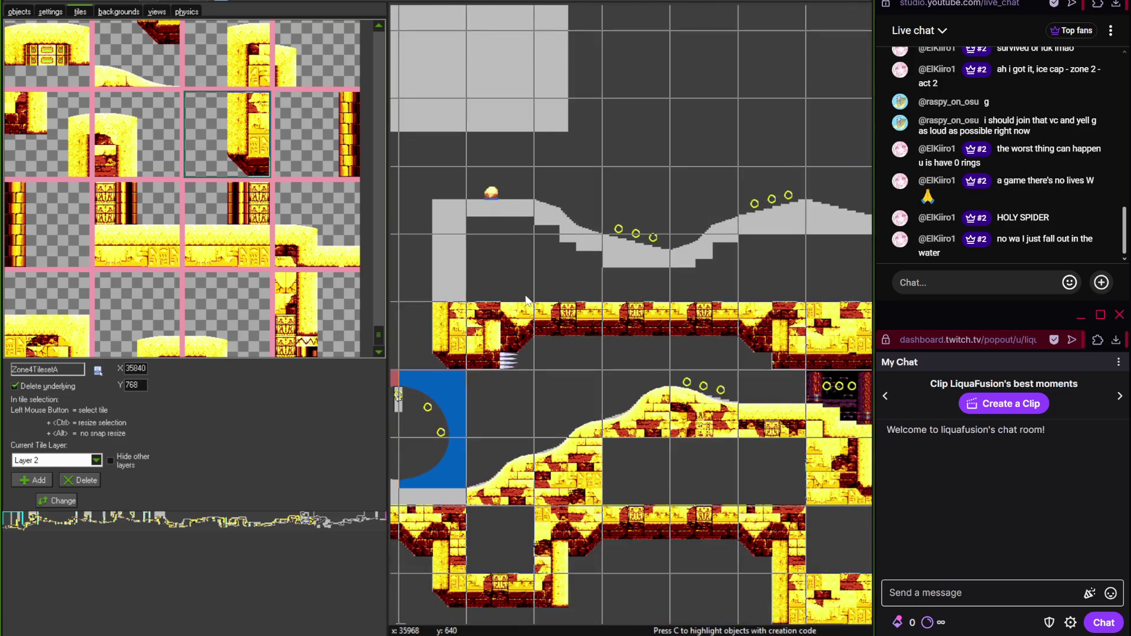
scroll(587, 292, left, 3)
scroll(495, 324, up, 2)
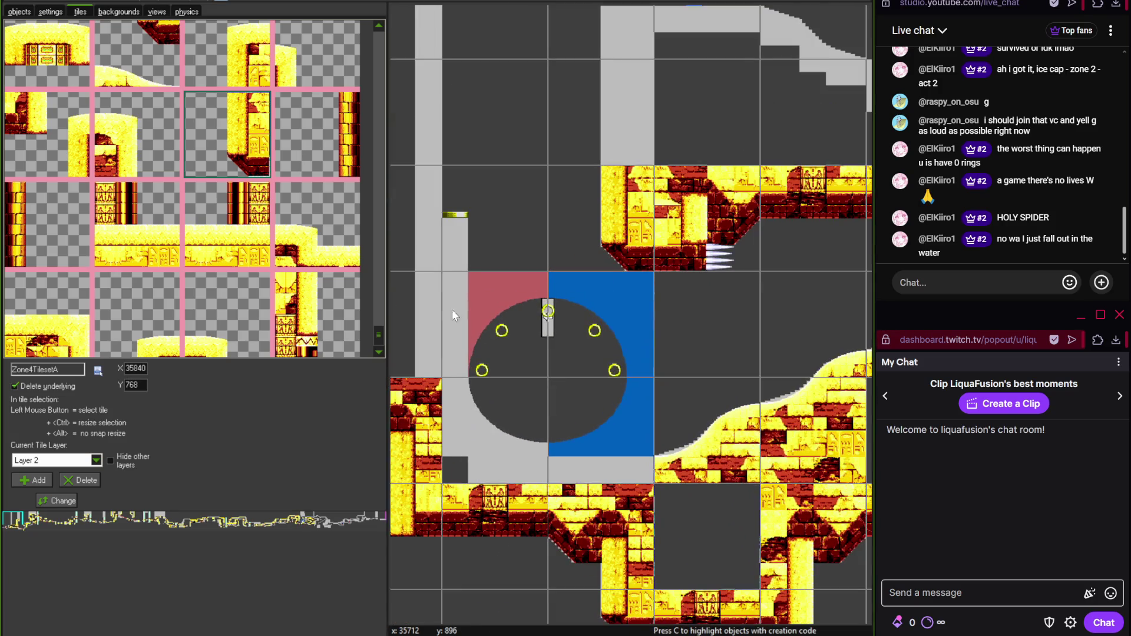
scroll(378, 327, up, 2)
scroll(380, 318, up, 3)
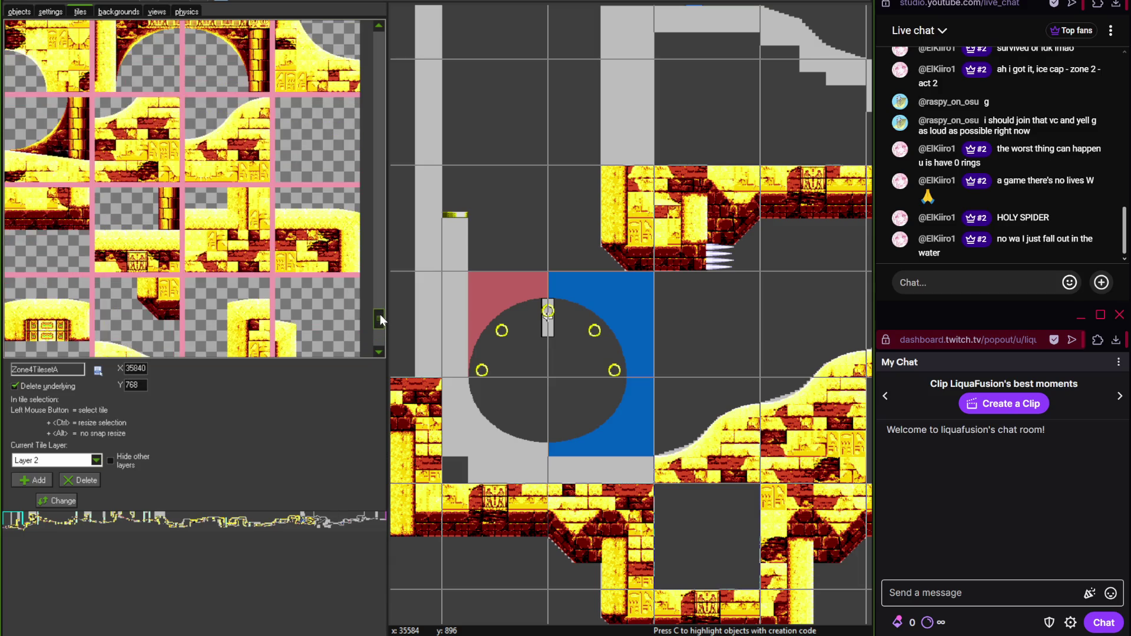
click(34, 247)
click(467, 381)
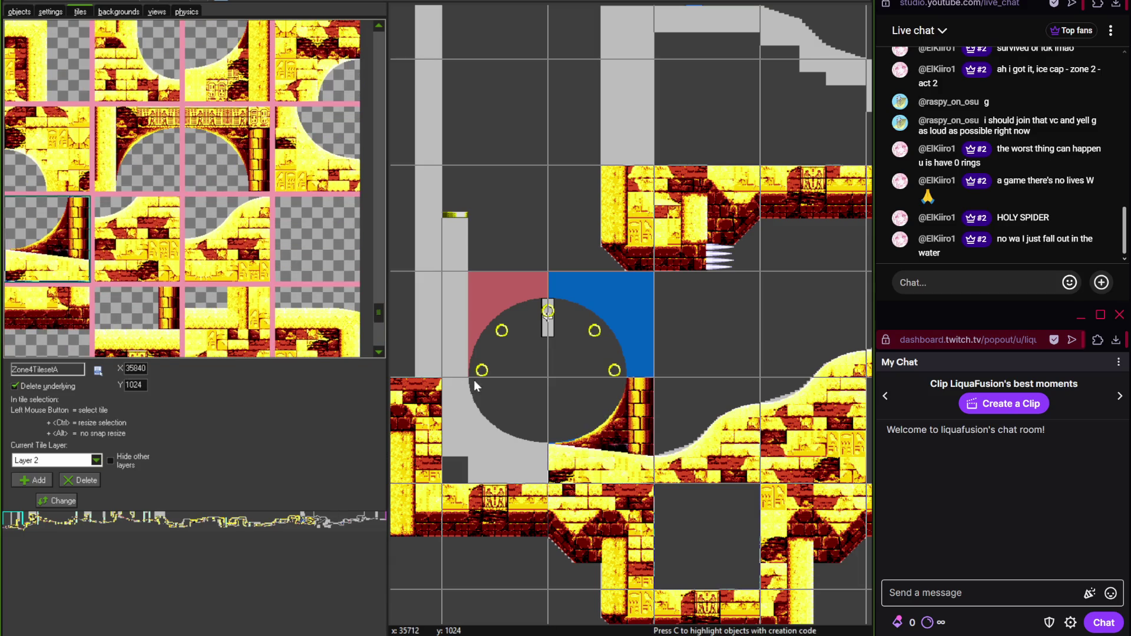
click(228, 155)
- Frame the loop with arch pieces, delete a misplaced tile, and fill the cell under the loop
click(471, 274)
click(118, 180)
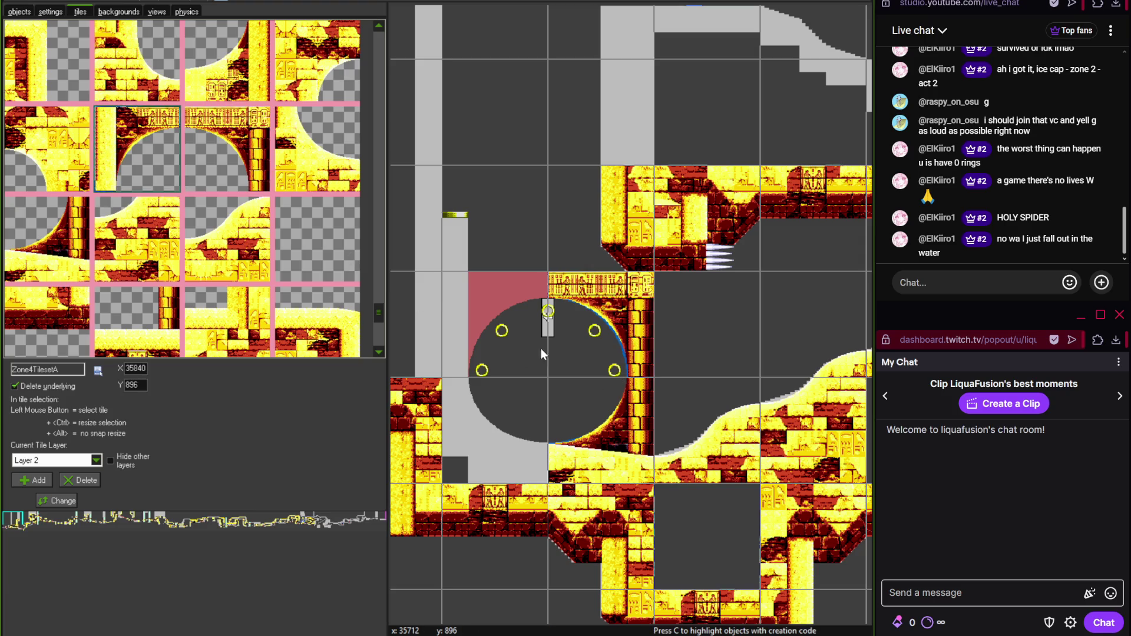
click(523, 348)
scroll(370, 266, up, 1)
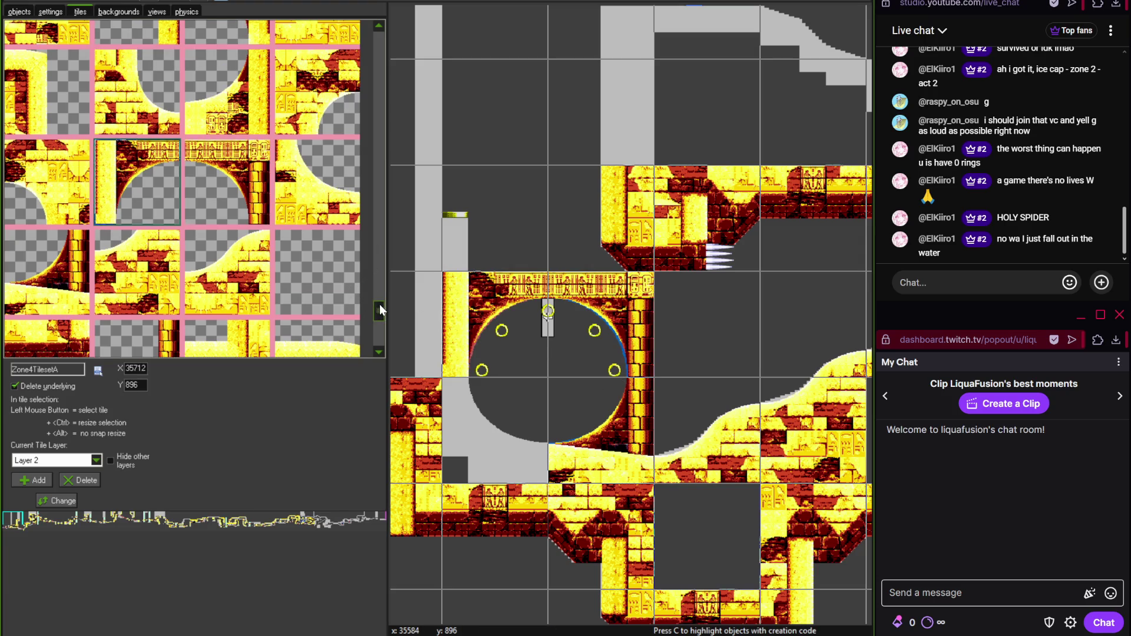
click(137, 94)
click(458, 422)
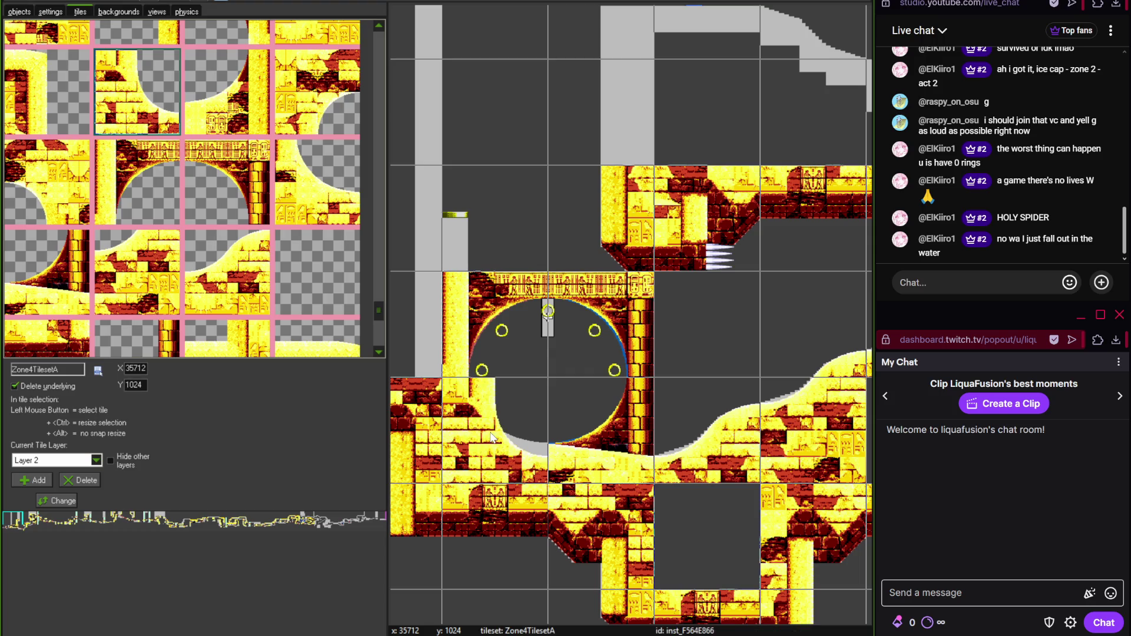
right_click(490, 434)
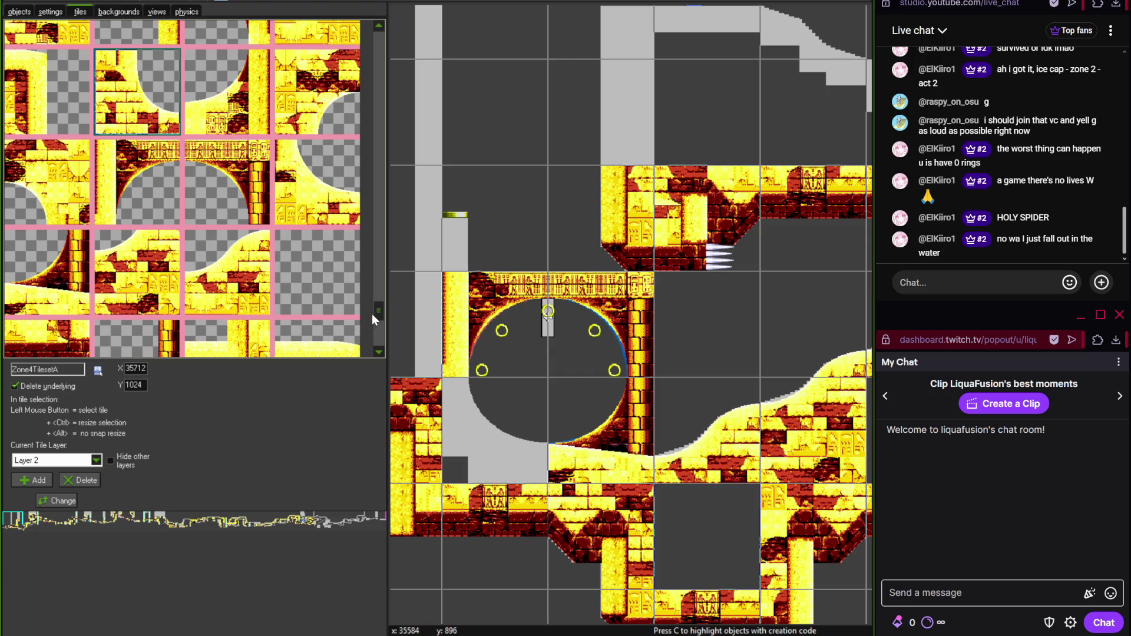
scroll(372, 314, up, 2)
click(318, 303)
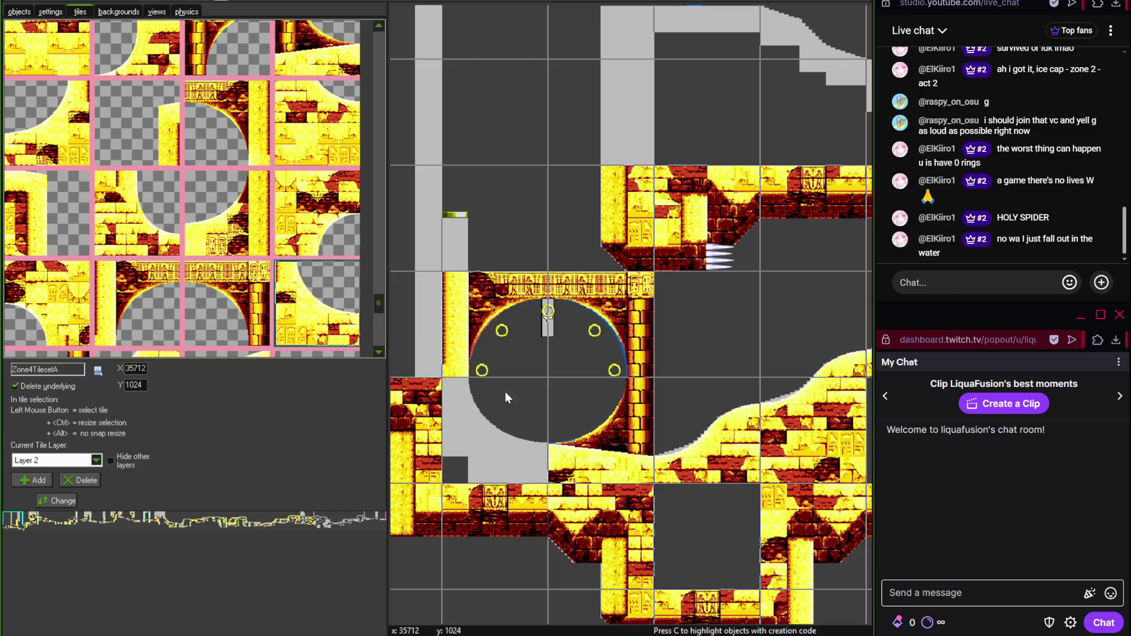
click(504, 391)
- Check the Photoshop reference map and extend the yellow column left of the loop with a column-top tile
key(alt+Tab)
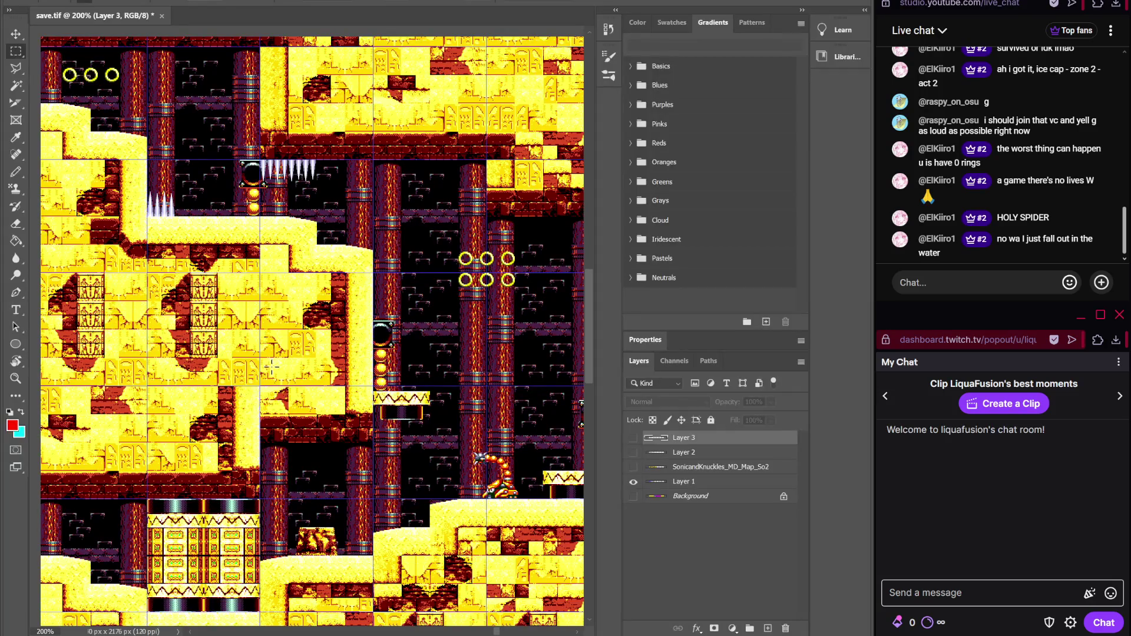
scroll(221, 350, up, 5)
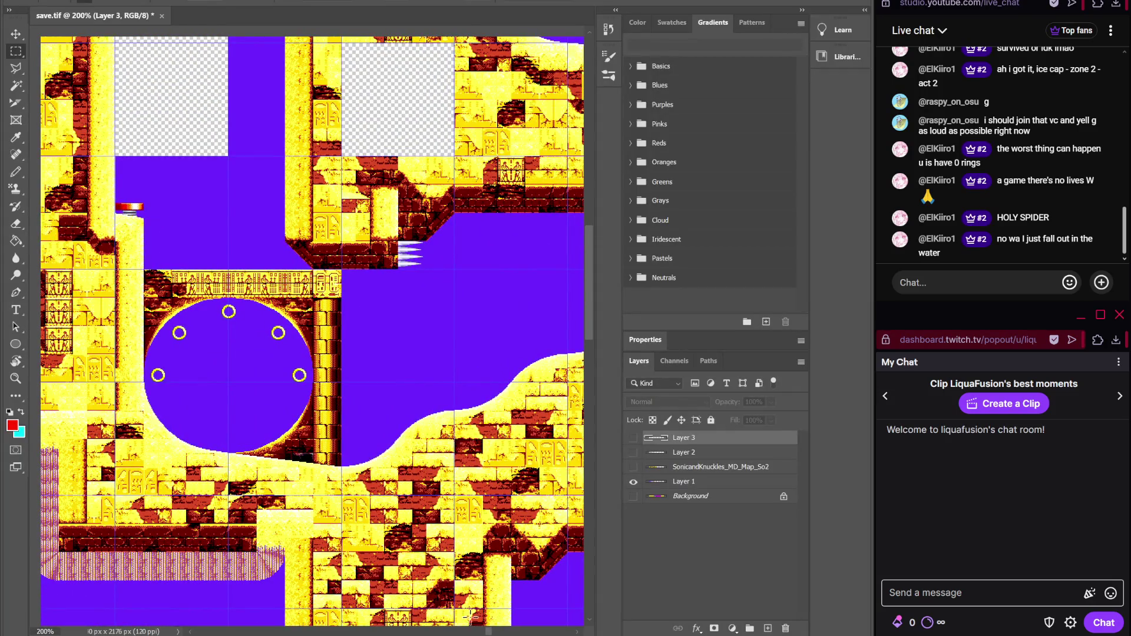
key(alt+Tab)
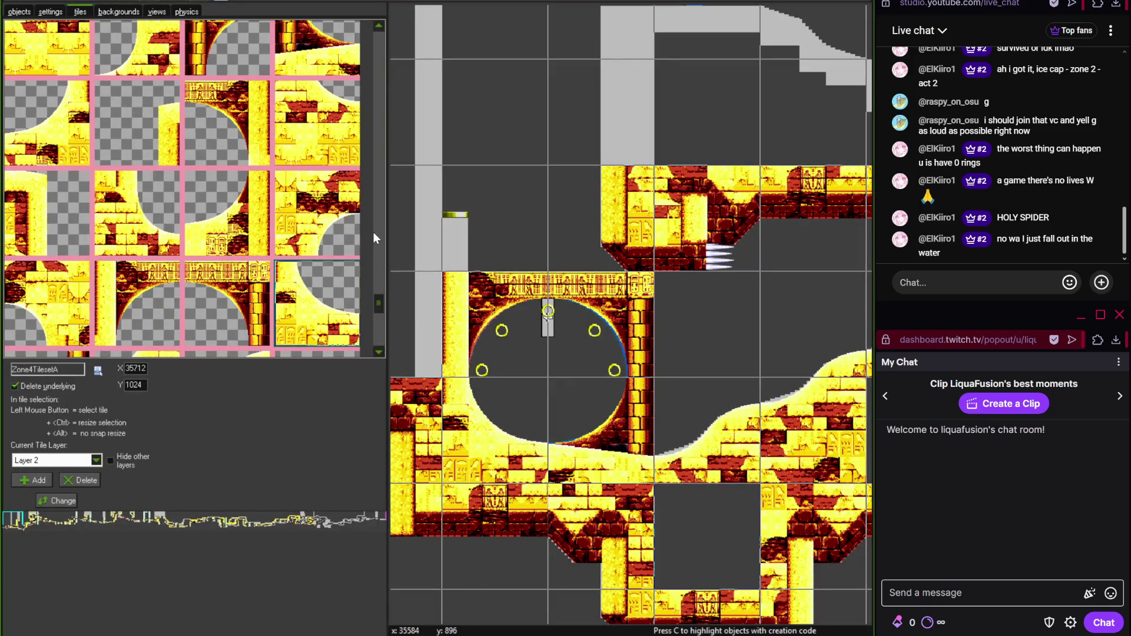
drag(377, 307, 380, 334)
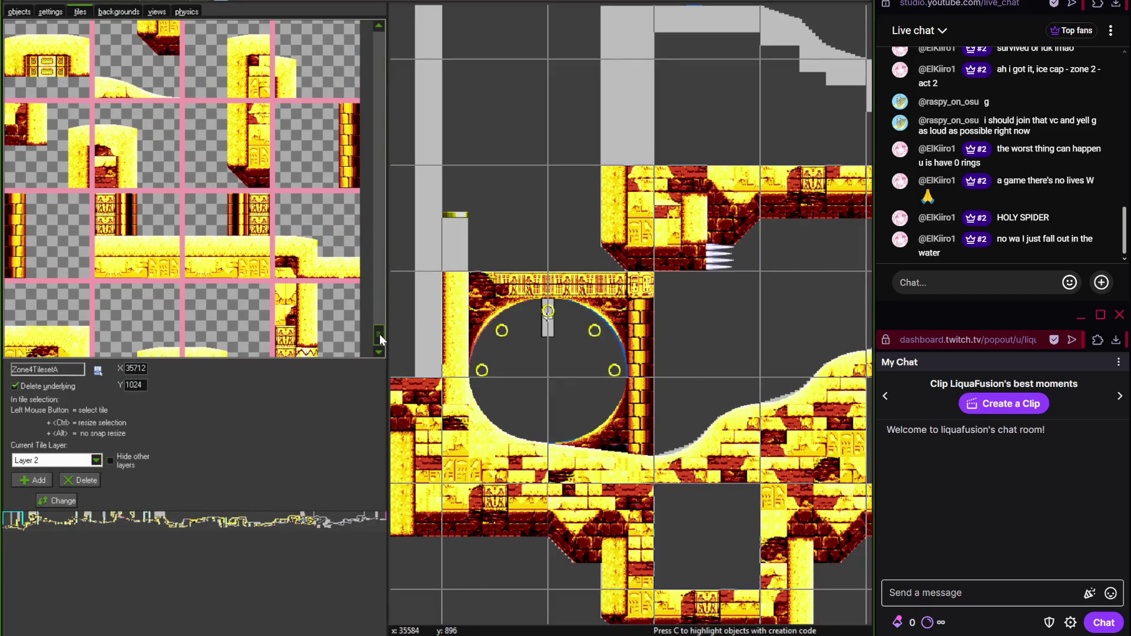
click(283, 88)
click(456, 236)
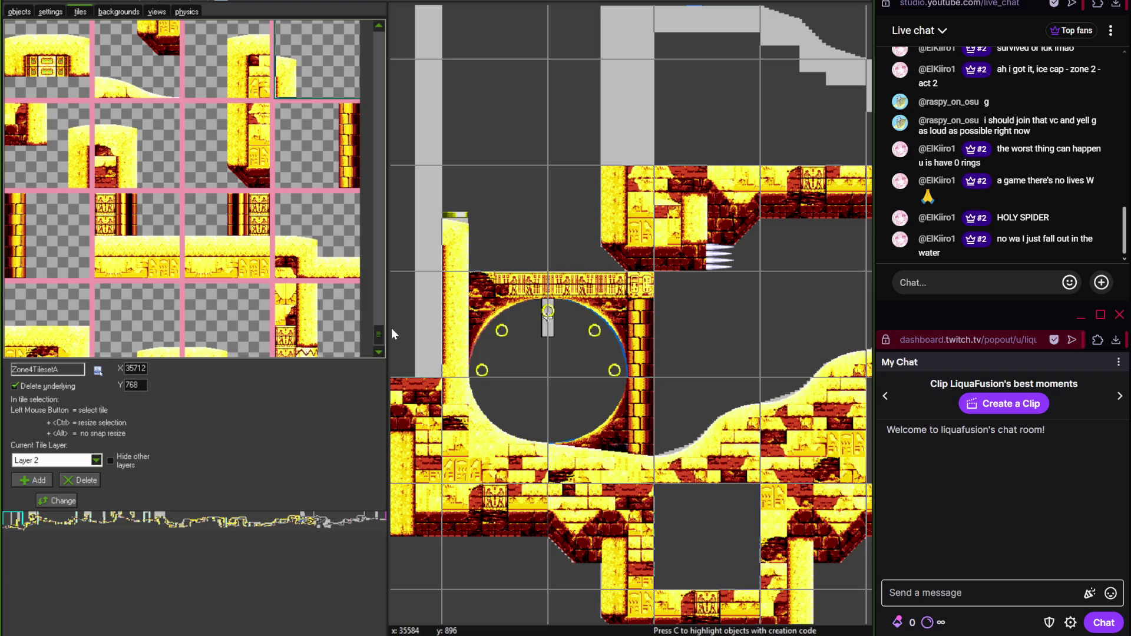
key(alt+Tab)
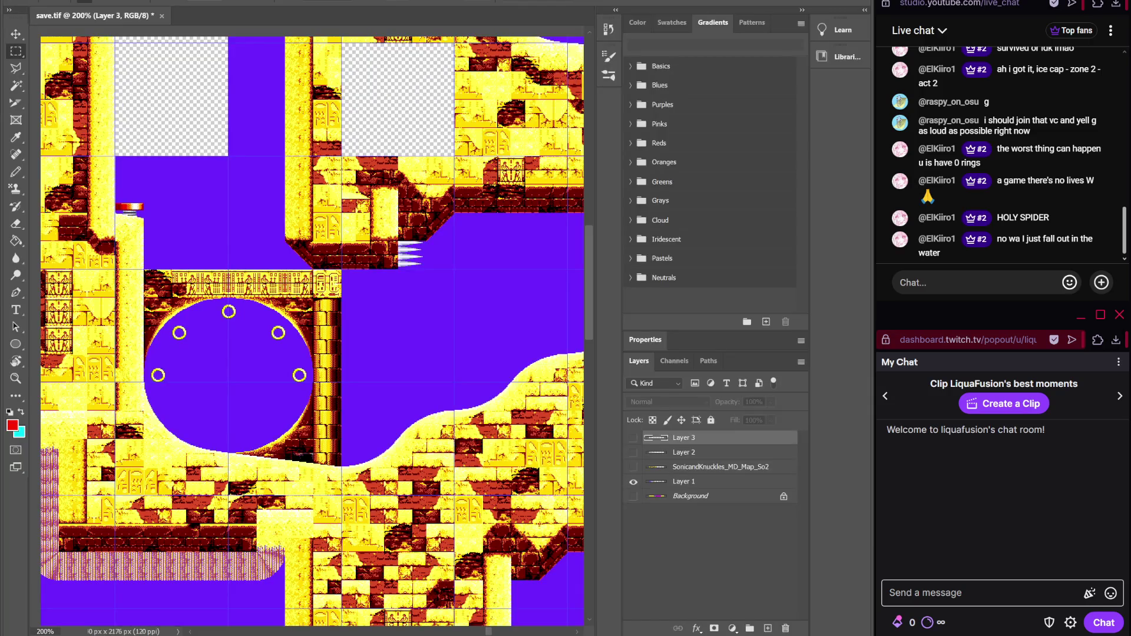
key(alt+Tab)
scroll(596, 376, up, 3)
- Place two brick tiles on the left wall after panning the room
scroll(610, 356, down, 3)
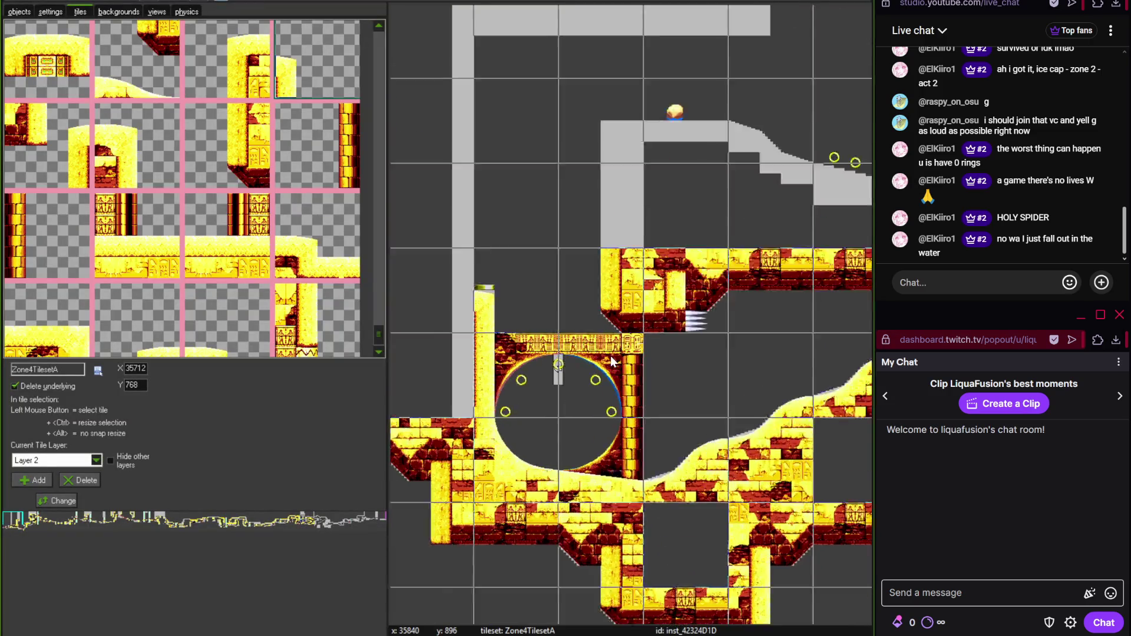
scroll(610, 356, up, 2)
scroll(558, 321, down, 3)
scroll(511, 277, up, 2)
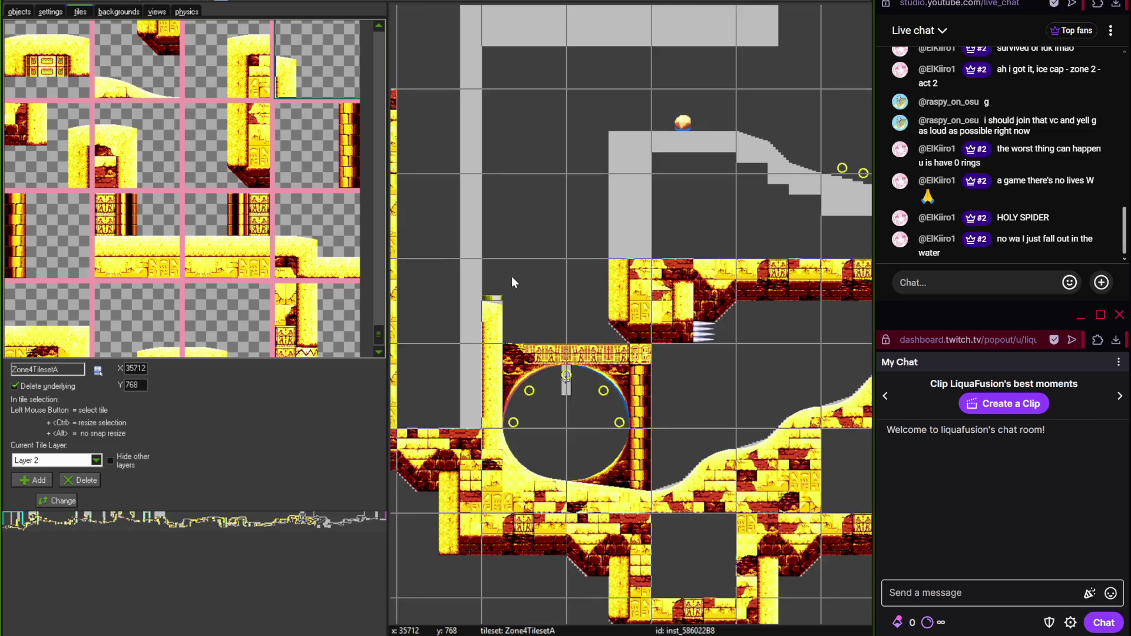
scroll(511, 282, up, 1)
drag(378, 344, 377, 346)
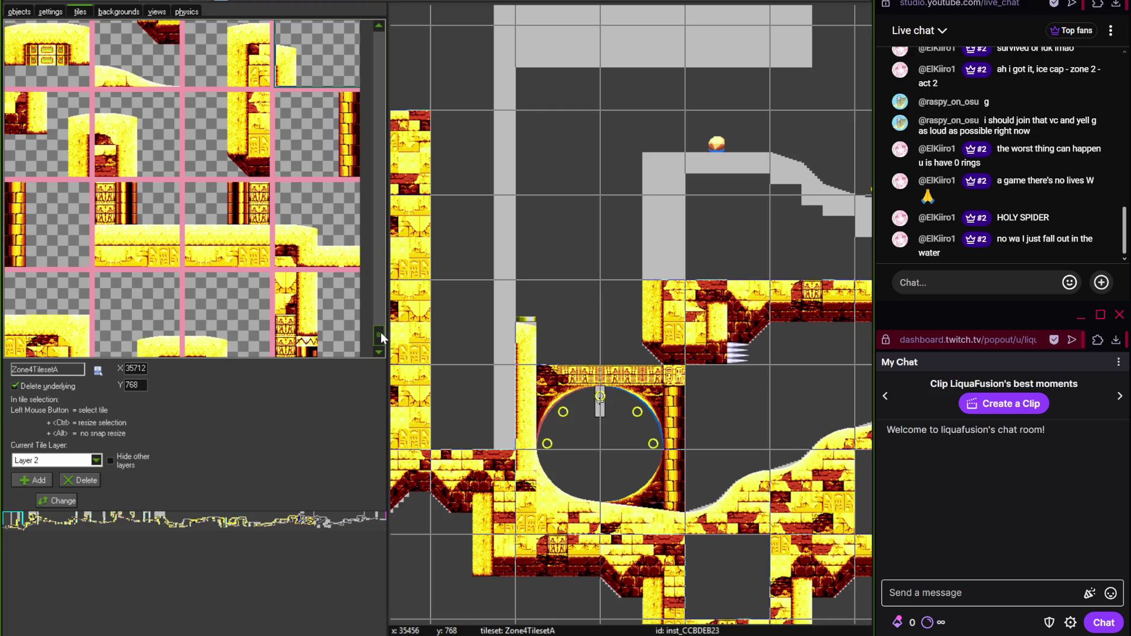
mouse_move(382, 337)
mouse_down()
mouse_move(384, 271)
mouse_move(373, 268)
mouse_move(379, 245)
mouse_move(366, 217)
mouse_up()
click(462, 306)
click(471, 308)
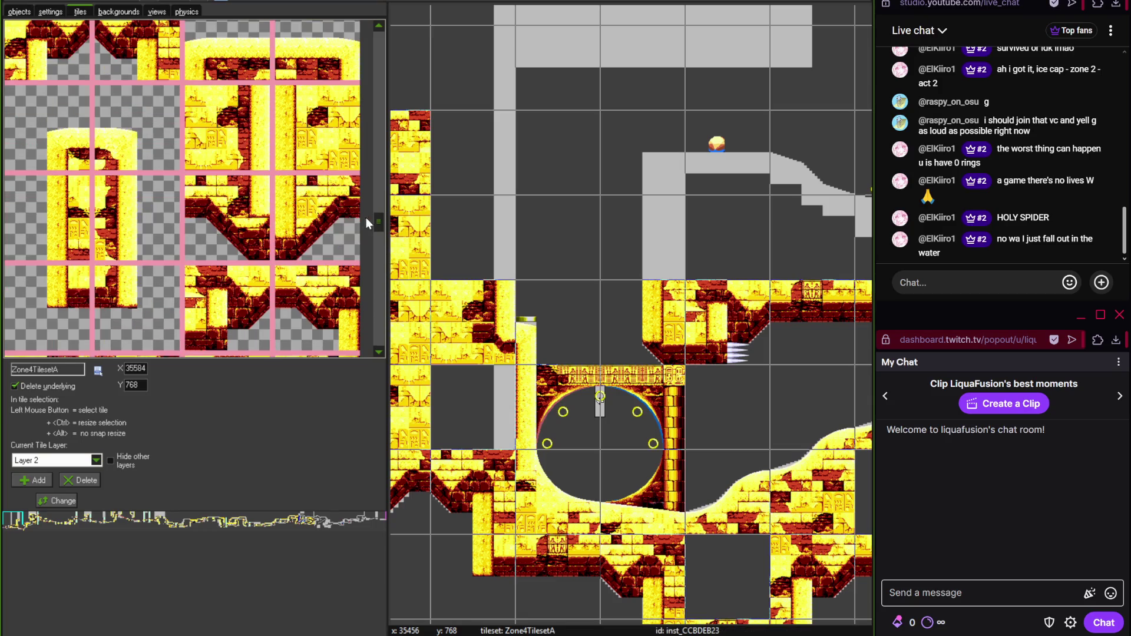
- Cap the grey column with pillar-top and pillar-body tiles, then add brick-top tiles beside it
click(47, 126)
click(659, 172)
click(59, 218)
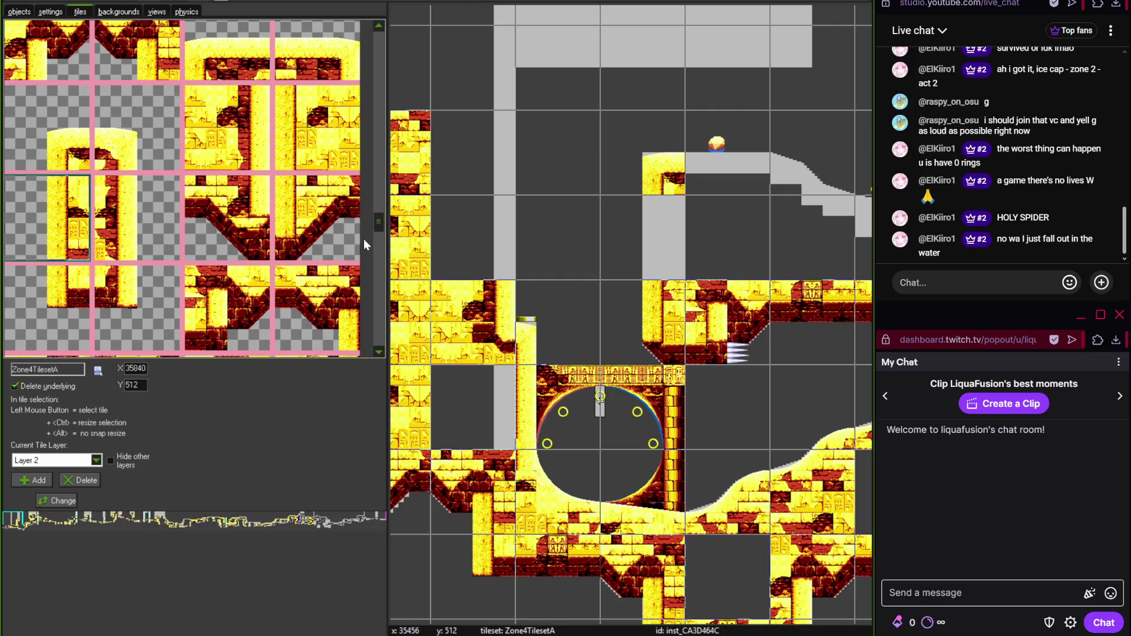
click(644, 242)
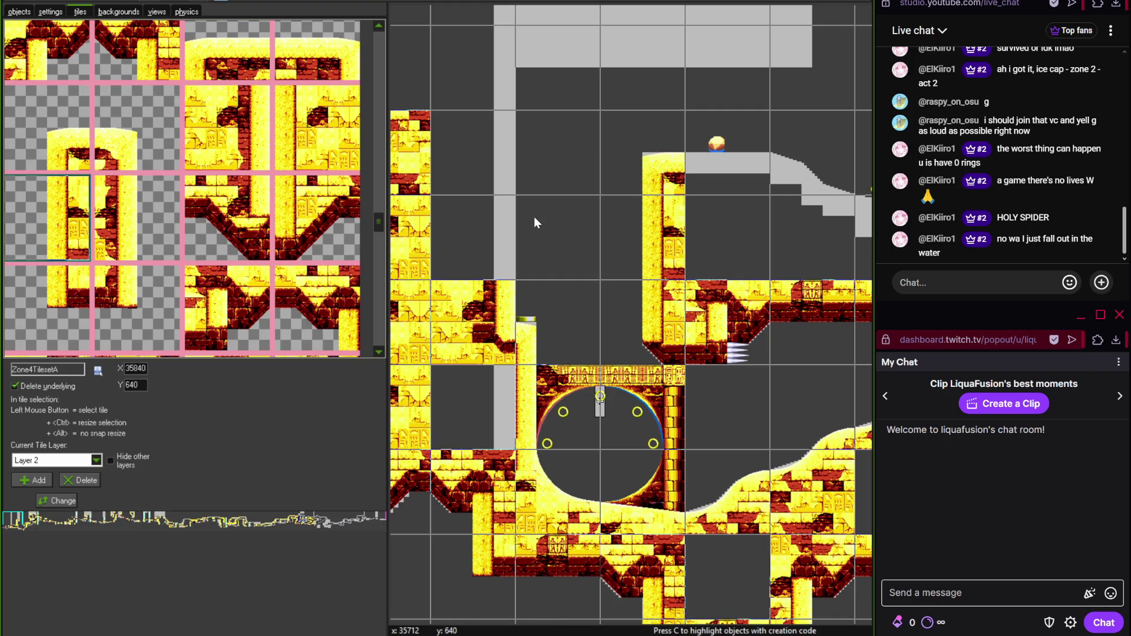
drag(534, 217, 415, 259)
mouse_move(383, 224)
mouse_down()
mouse_move(368, 48)
mouse_move(383, 79)
mouse_move(377, 271)
mouse_up()
click(85, 91)
click(580, 176)
- Paint wall tiles down the room's left edge
click(259, 112)
click(430, 288)
click(430, 206)
- Extend the left wall upward with a brick wall tile
scroll(379, 274, up, 5)
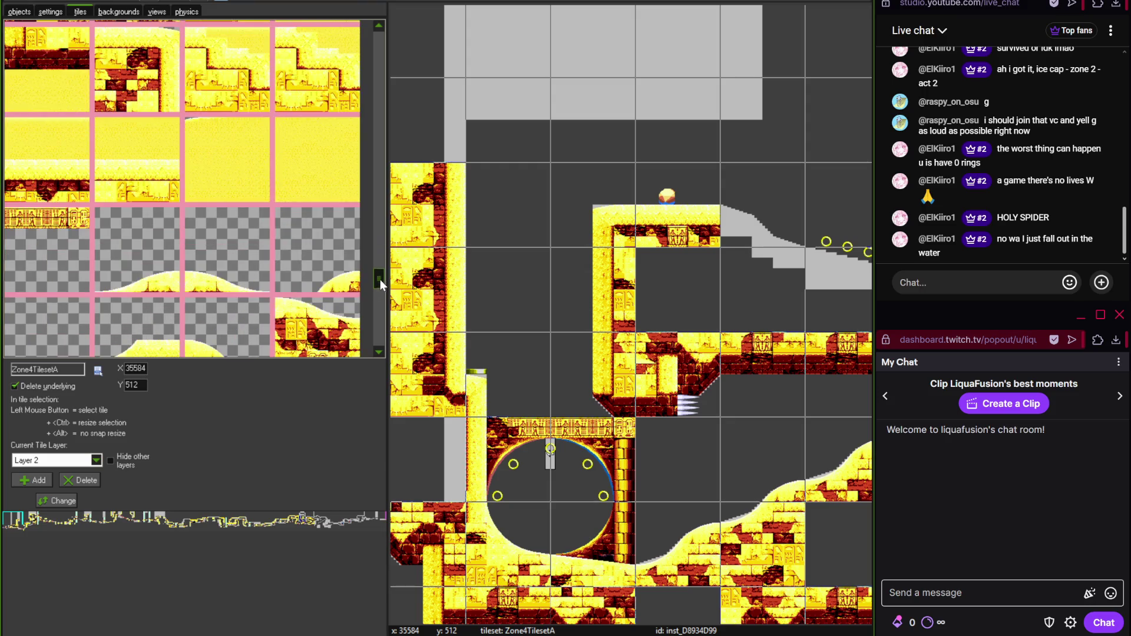
scroll(382, 270, up, 3)
scroll(382, 267, up, 2)
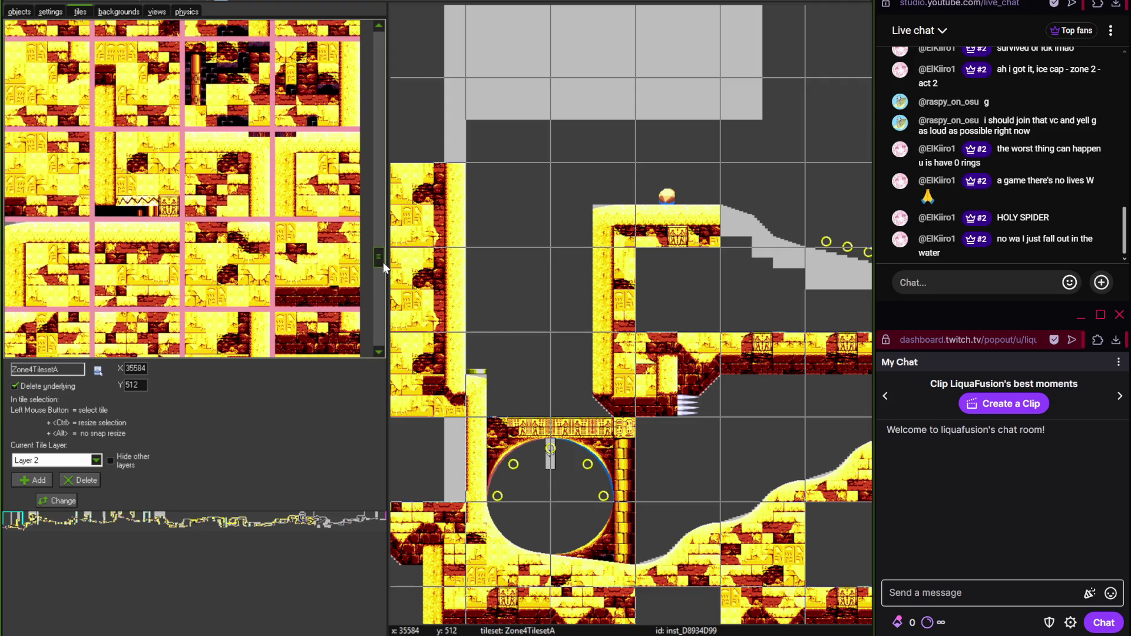
scroll(382, 260, up, 2)
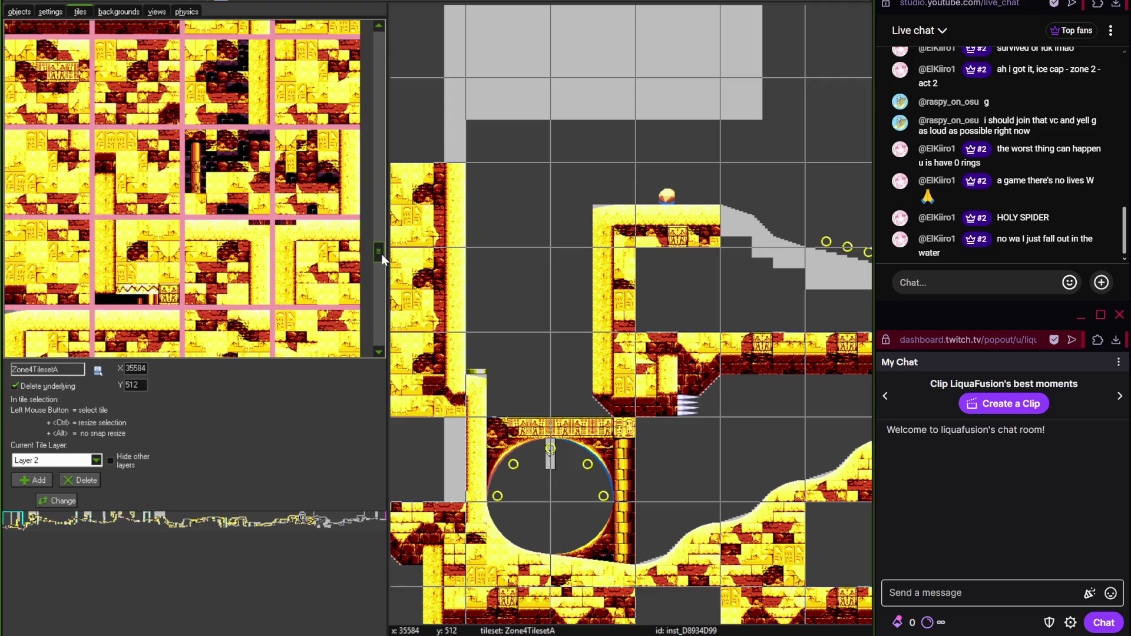
scroll(381, 256, up, 5)
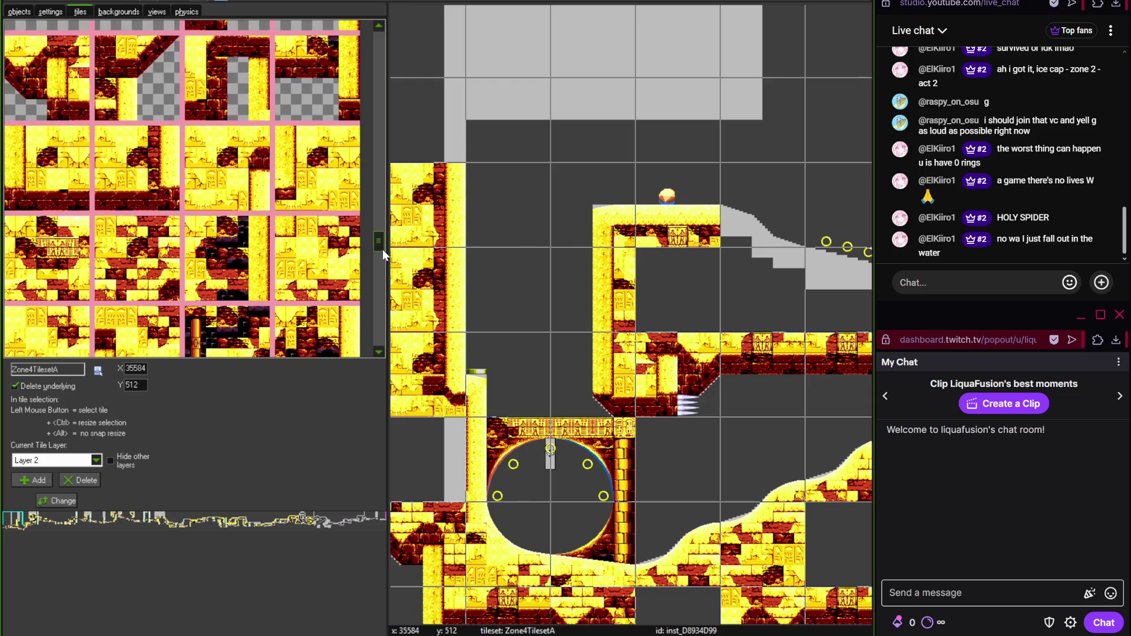
click(227, 167)
click(428, 119)
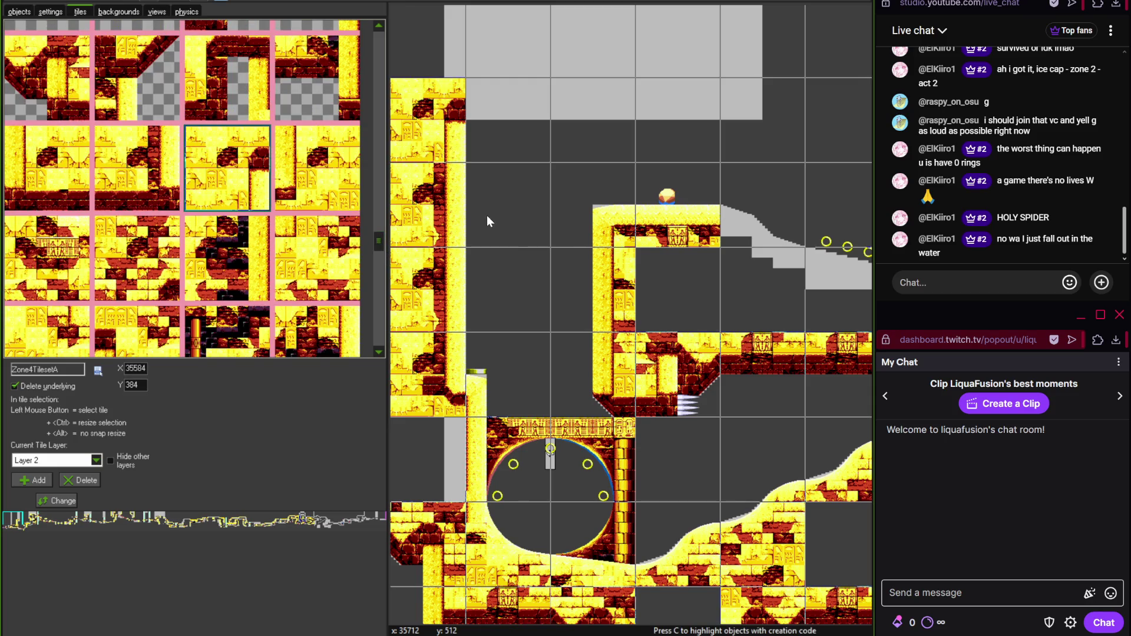
- Paint ceiling brick tiles across the top row and finish it with an end tile
drag(384, 236, 380, 209)
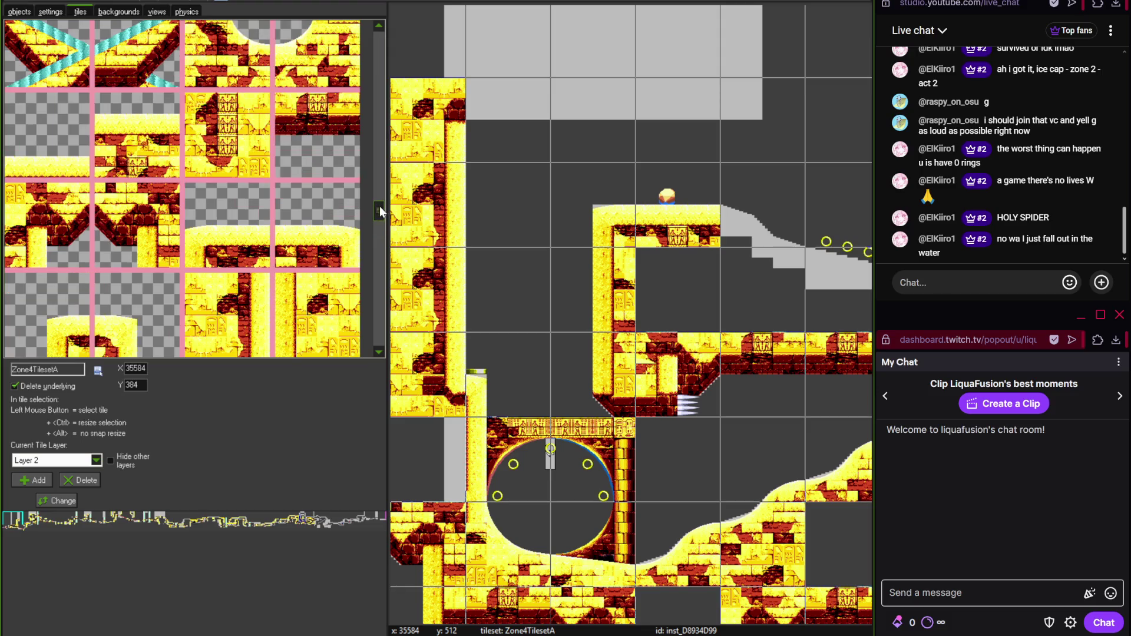
click(317, 112)
mouse_move(482, 143)
mouse_down()
mouse_move(587, 123)
mouse_move(624, 135)
mouse_up()
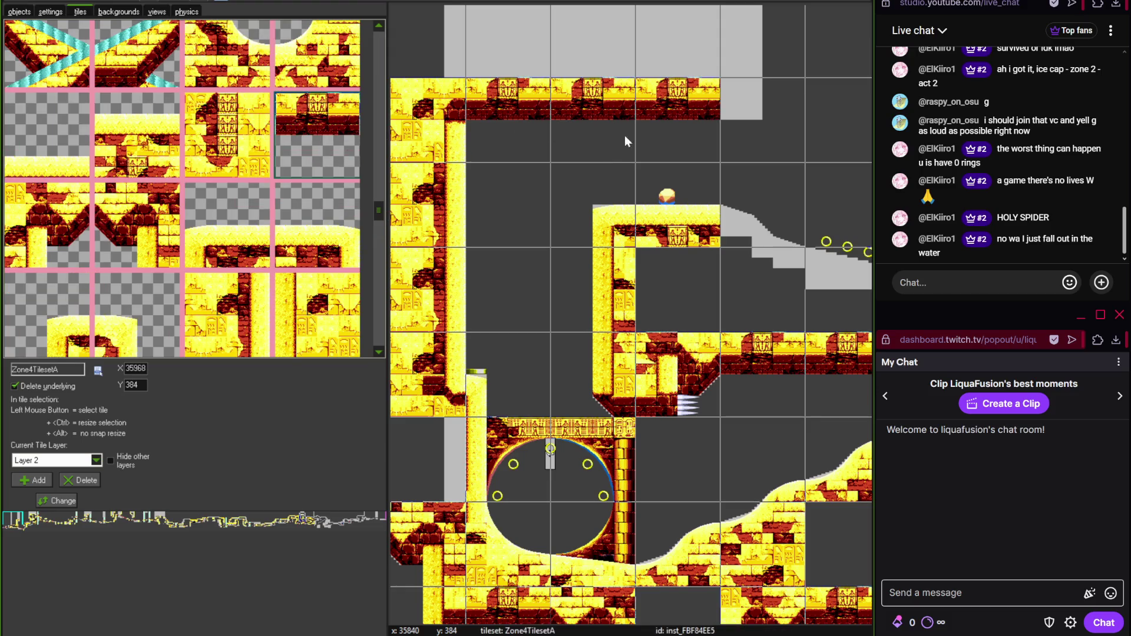
drag(379, 211, 379, 224)
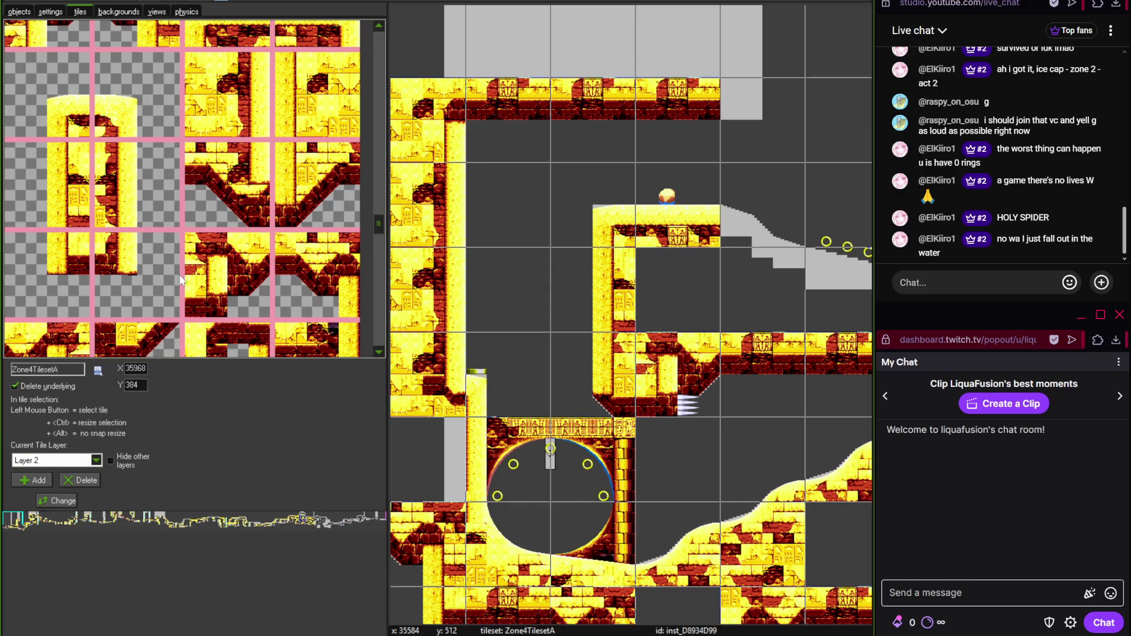
click(137, 265)
click(761, 110)
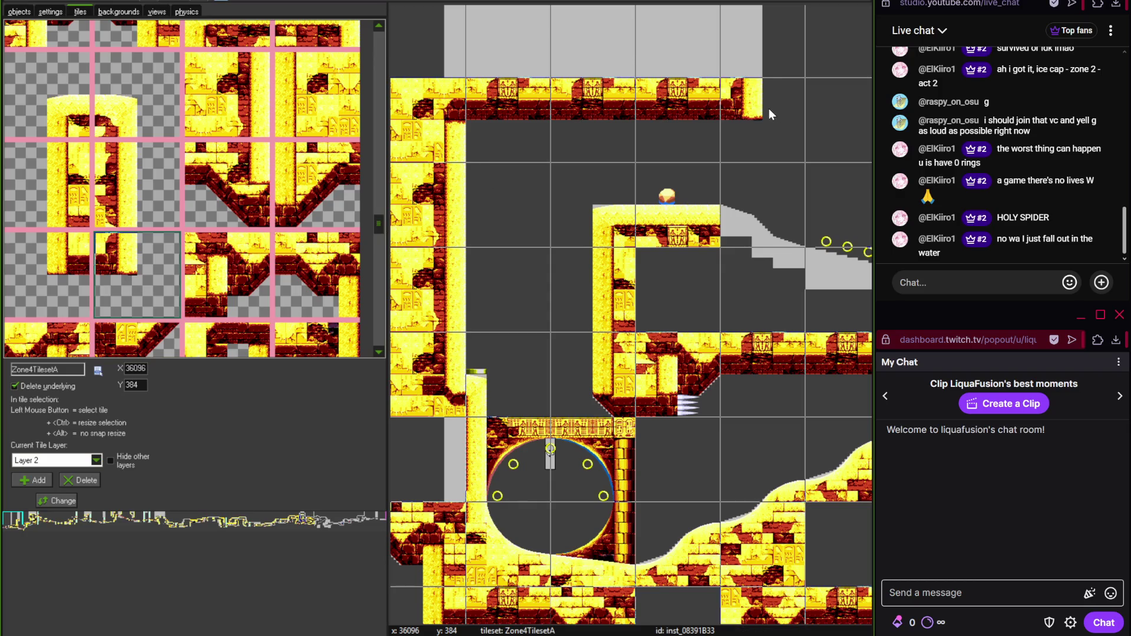
scroll(647, 170, down, 4)
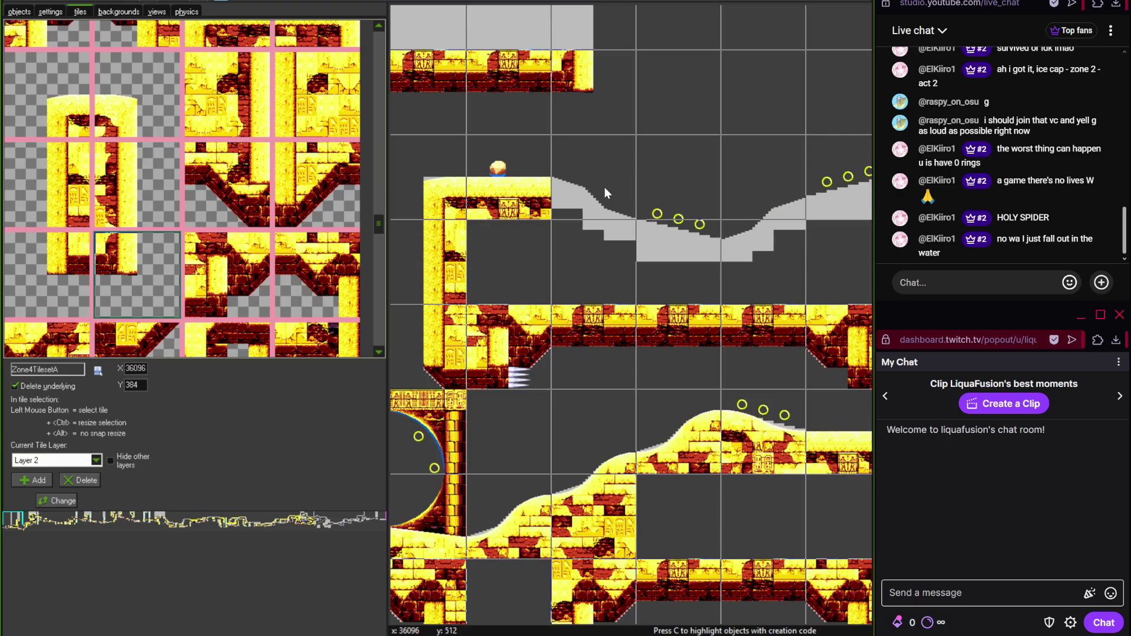
scroll(677, 222, up, 3)
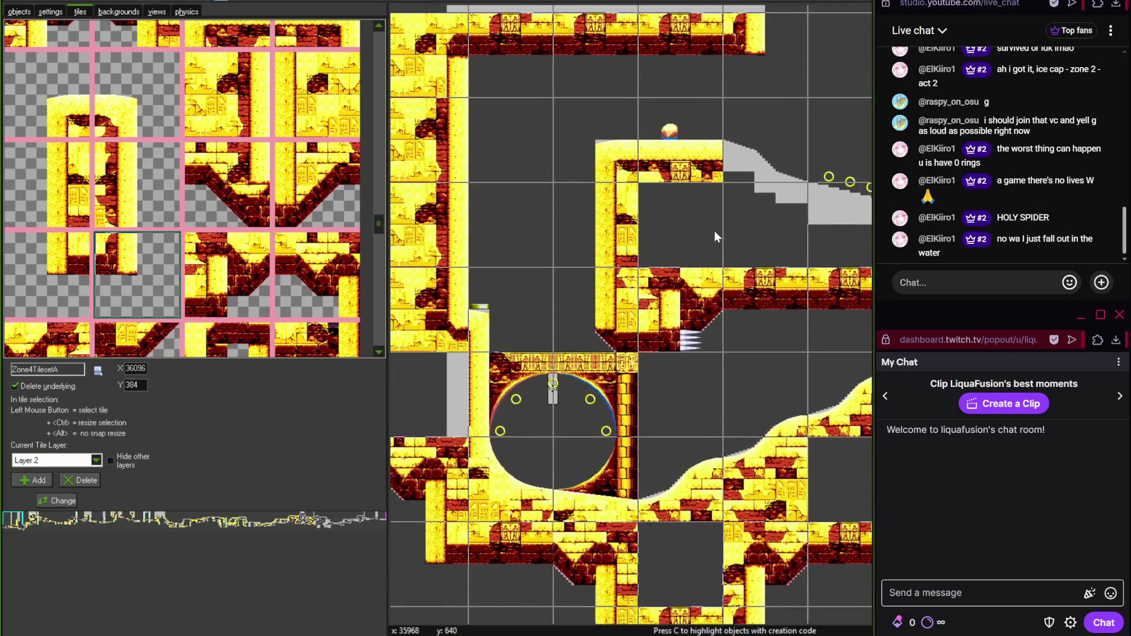
- Check the hill area on the reference map, then place a fill tile beneath the sloped ground
mouse_move(379, 223)
mouse_down()
mouse_move(377, 328)
mouse_move(380, 303)
mouse_move(387, 311)
mouse_move(373, 311)
mouse_move(378, 290)
mouse_up()
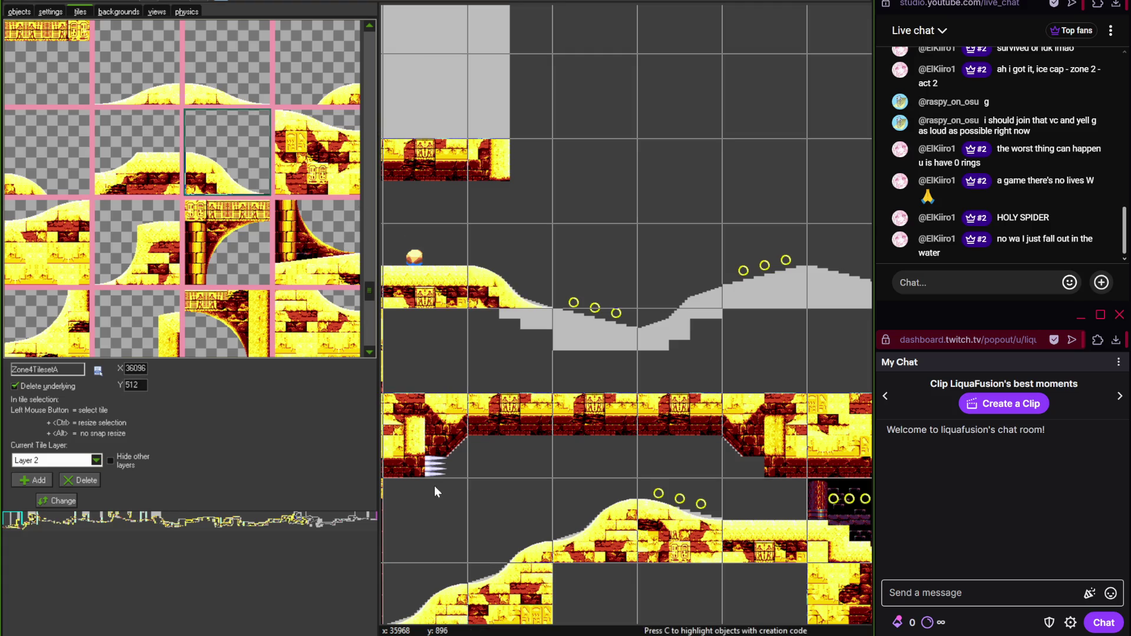
key(alt+Tab)
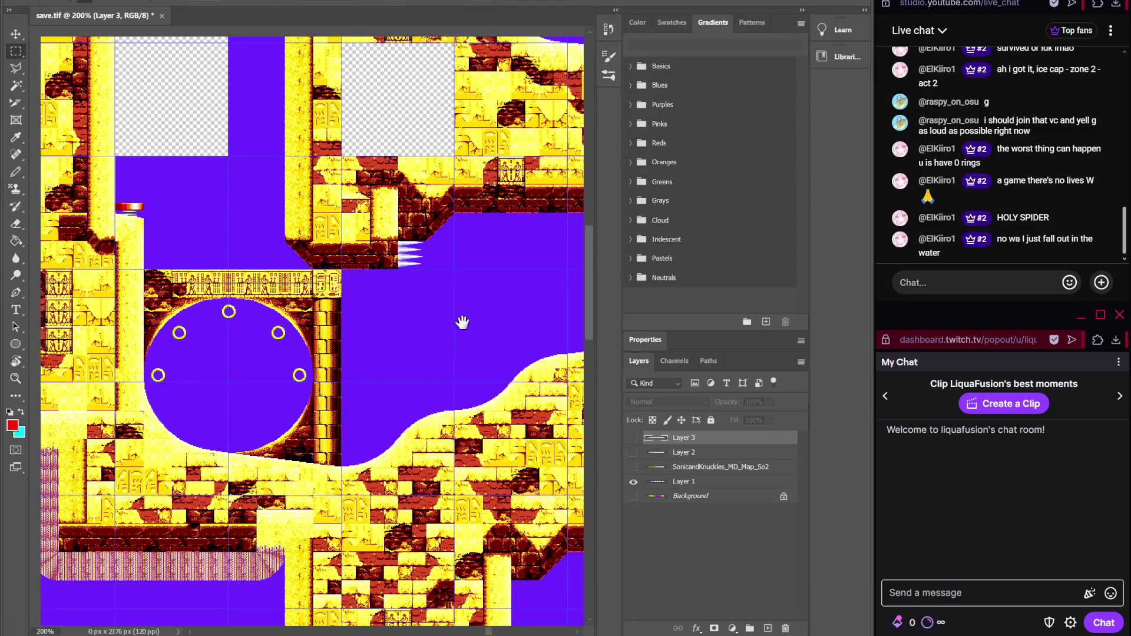
mouse_move(462, 321)
mouse_down()
mouse_move(409, 479)
mouse_move(402, 469)
mouse_move(422, 512)
mouse_up()
key(alt+Tab)
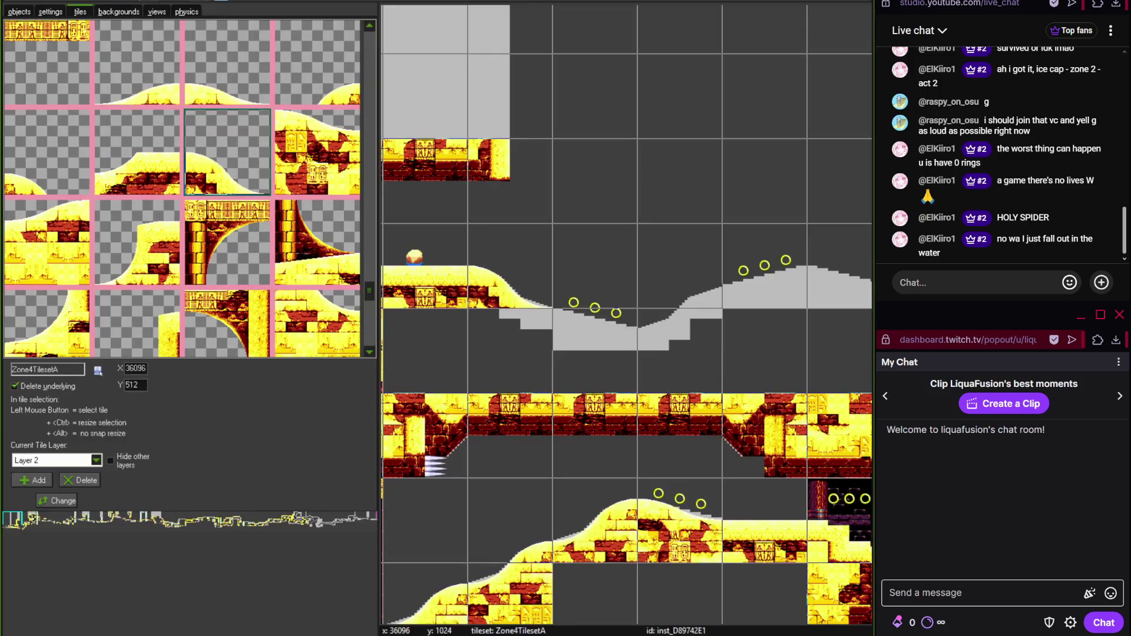
scroll(372, 281, up, 5)
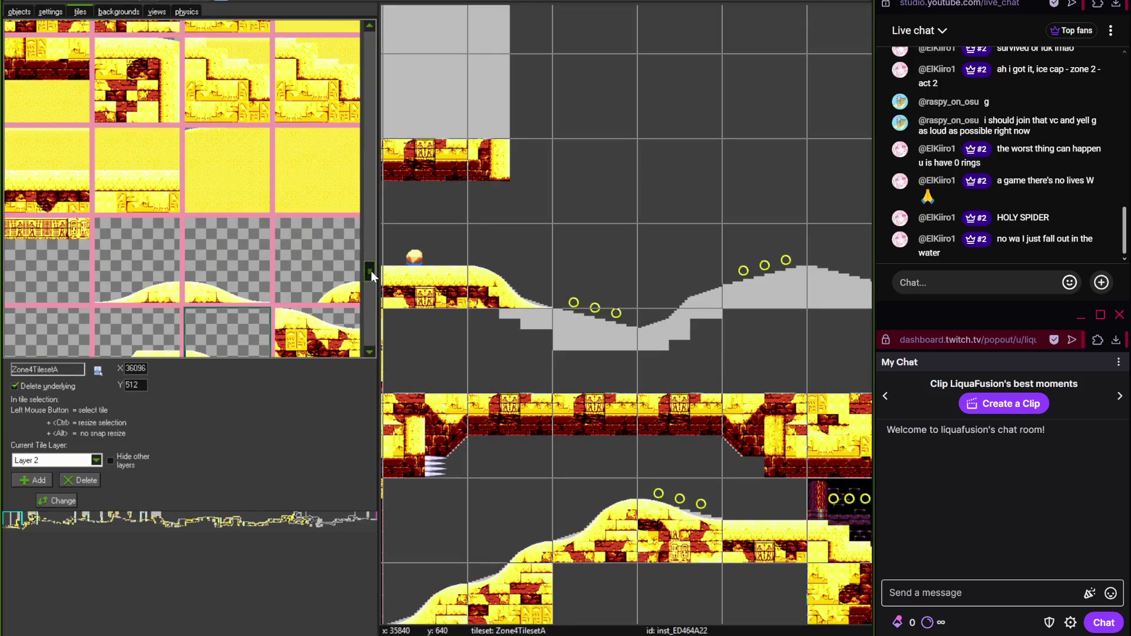
click(226, 131)
click(510, 350)
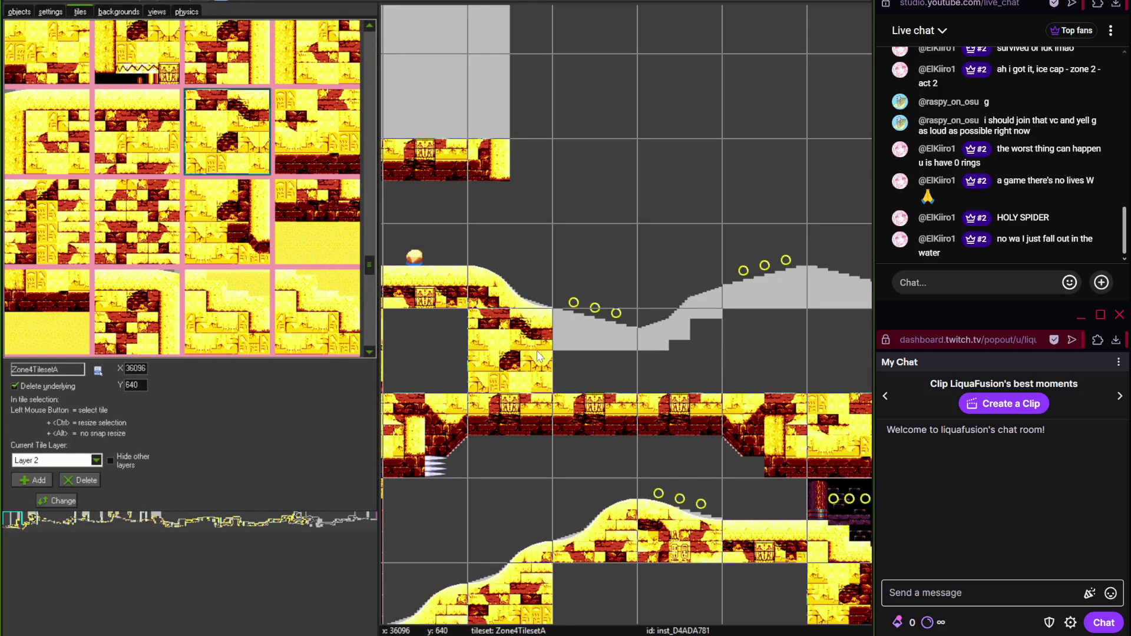
- Recheck the map and place a sloped hill tile on the slope under the rings
key(alt+Tab)
key(alt+Tab)
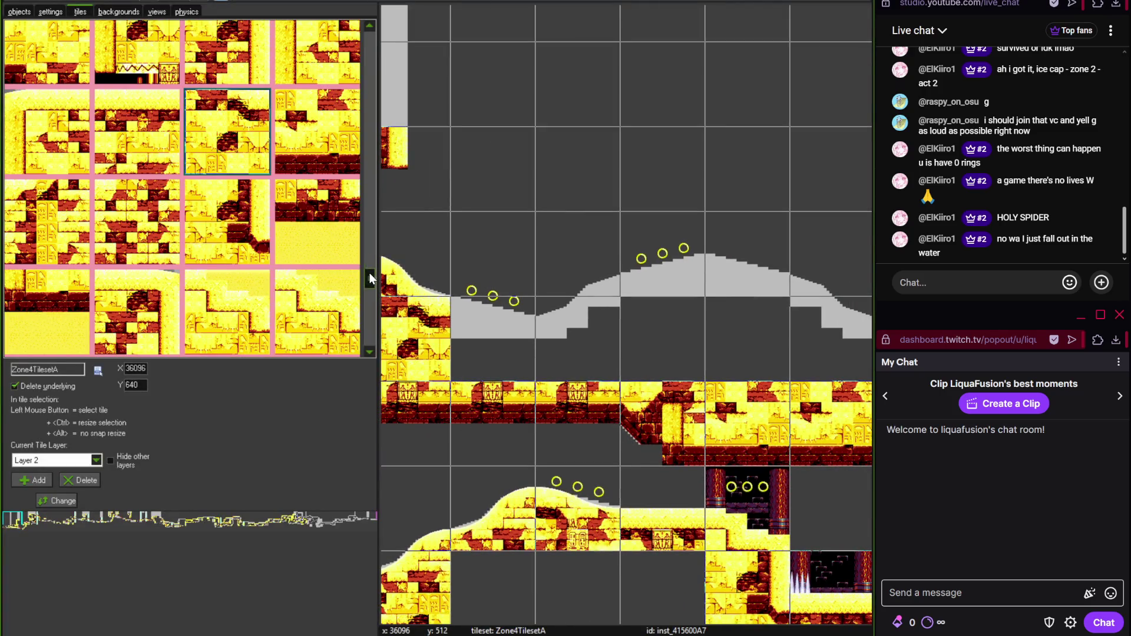
mouse_move(370, 278)
mouse_down()
mouse_move(372, 335)
mouse_move(373, 289)
mouse_up()
click(318, 74)
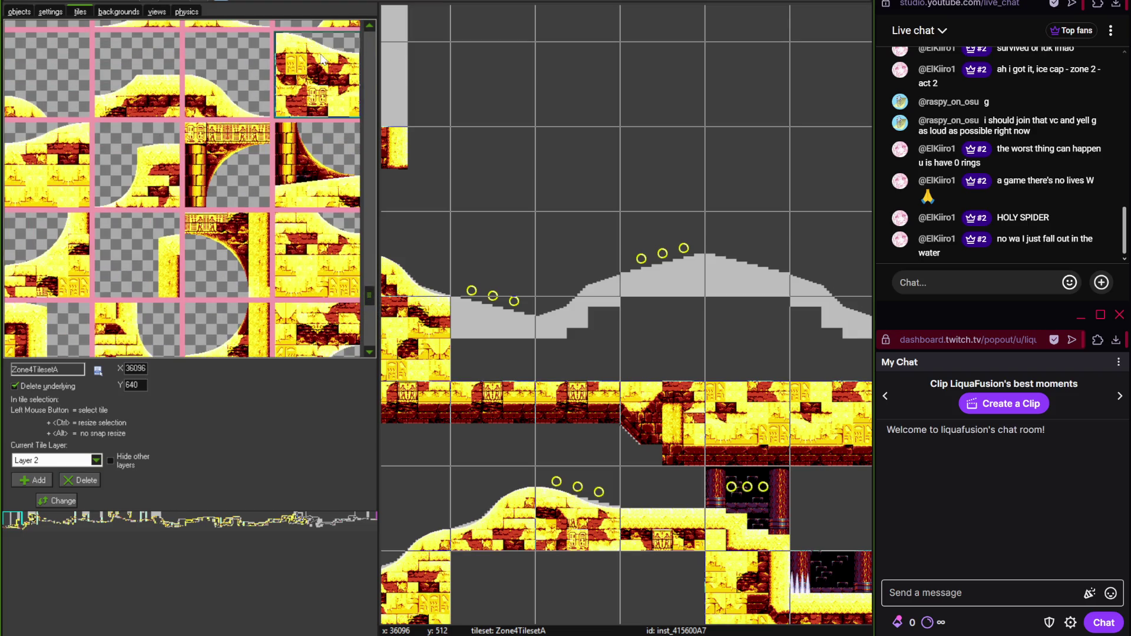
click(500, 338)
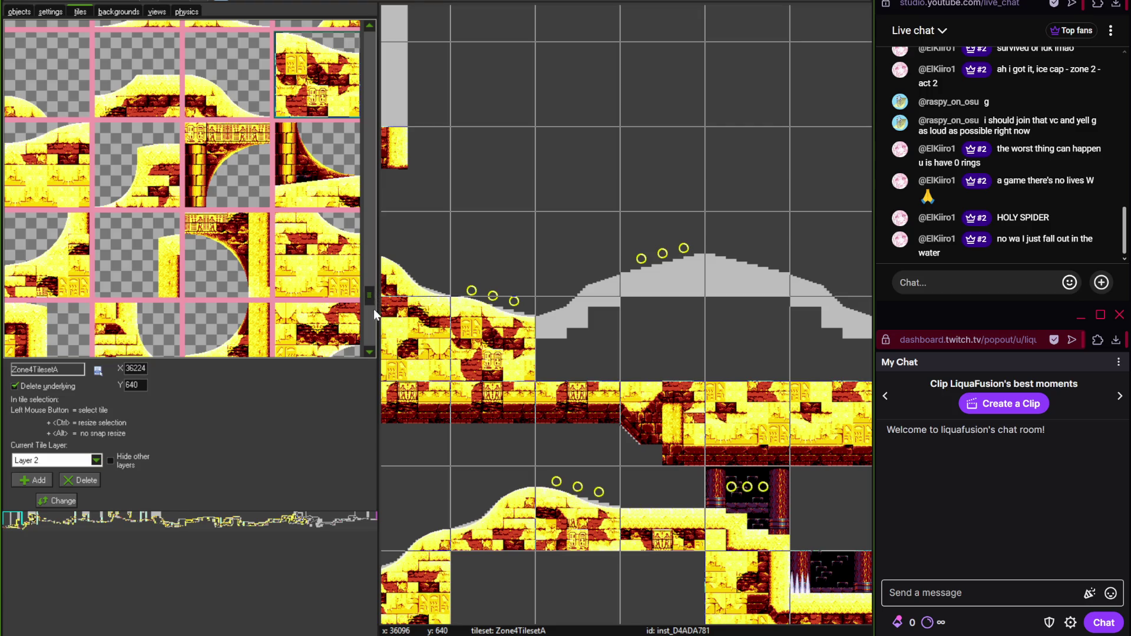
drag(373, 304, 373, 312)
scroll(373, 311, down, 1)
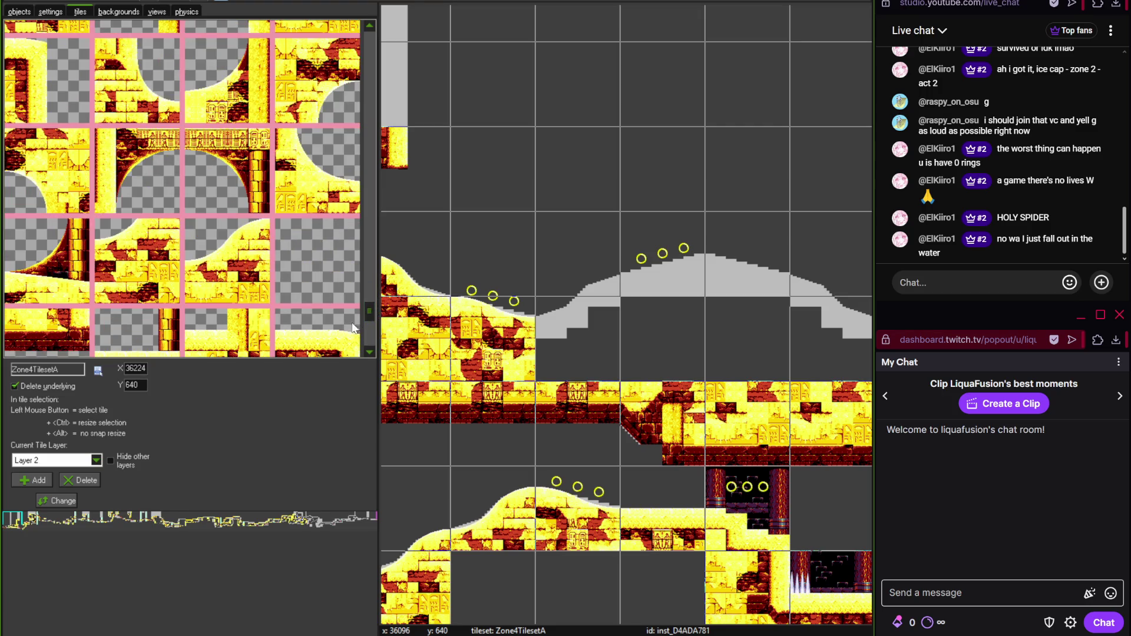
click(369, 335)
drag(371, 332, 373, 322)
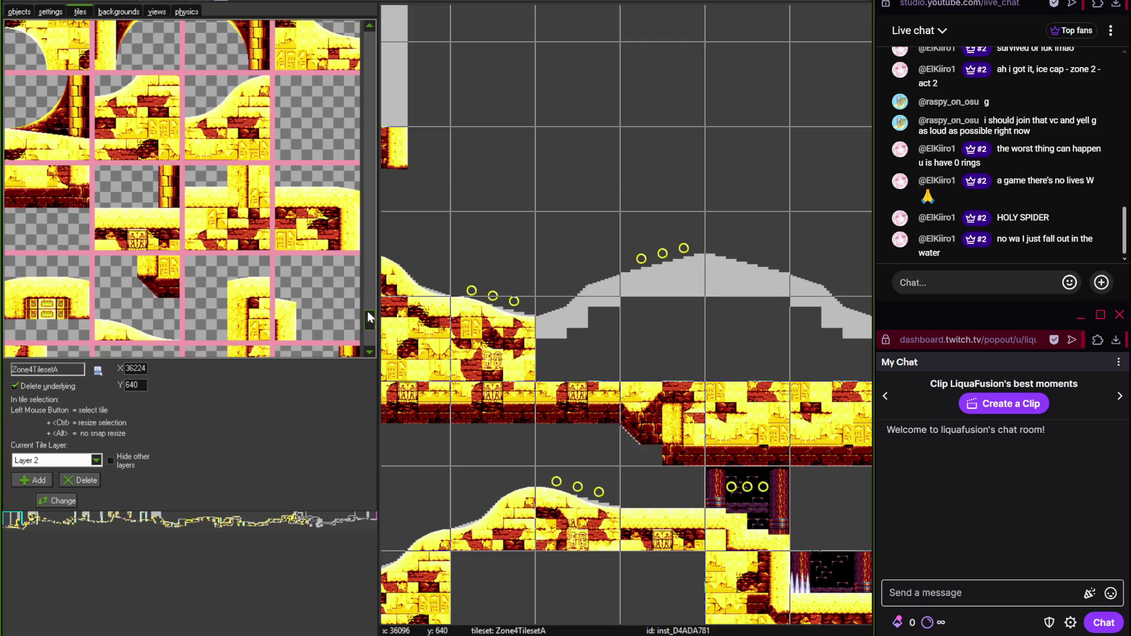
- Add a hill fill tile along the rising hill and hill-top tiles under and right of the rings
click(135, 136)
click(539, 301)
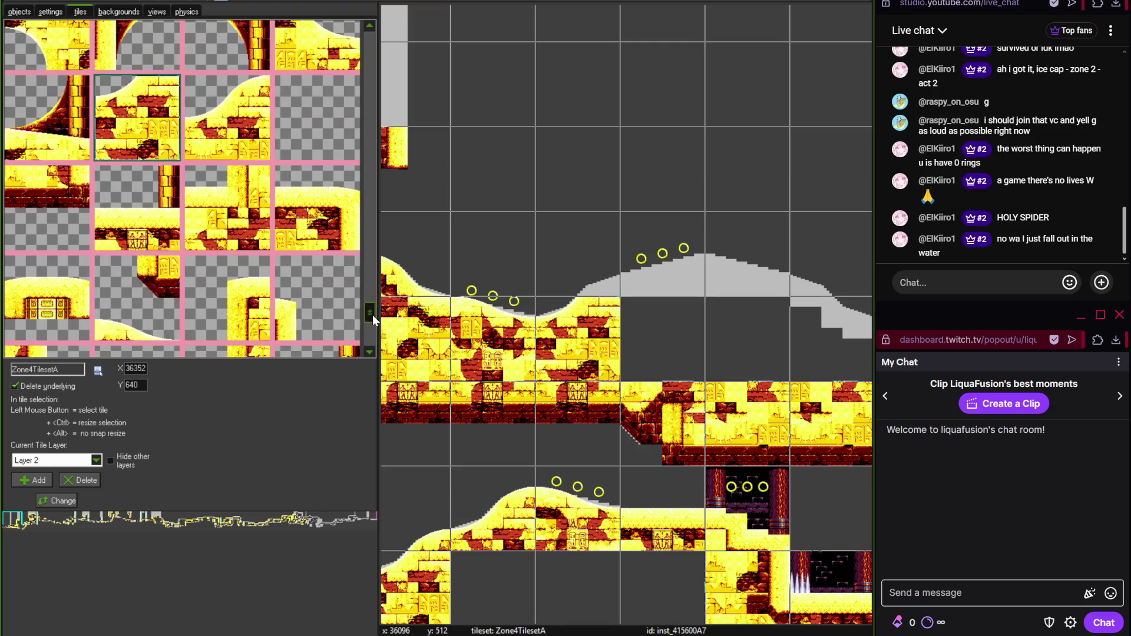
drag(373, 314, 370, 47)
click(563, 251)
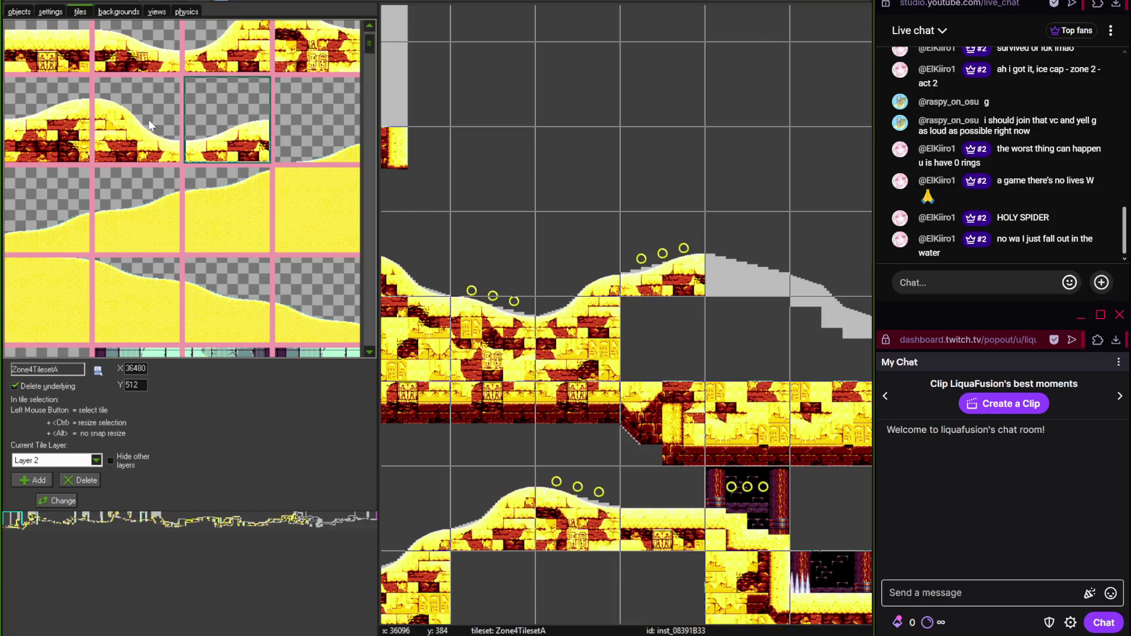
click(136, 47)
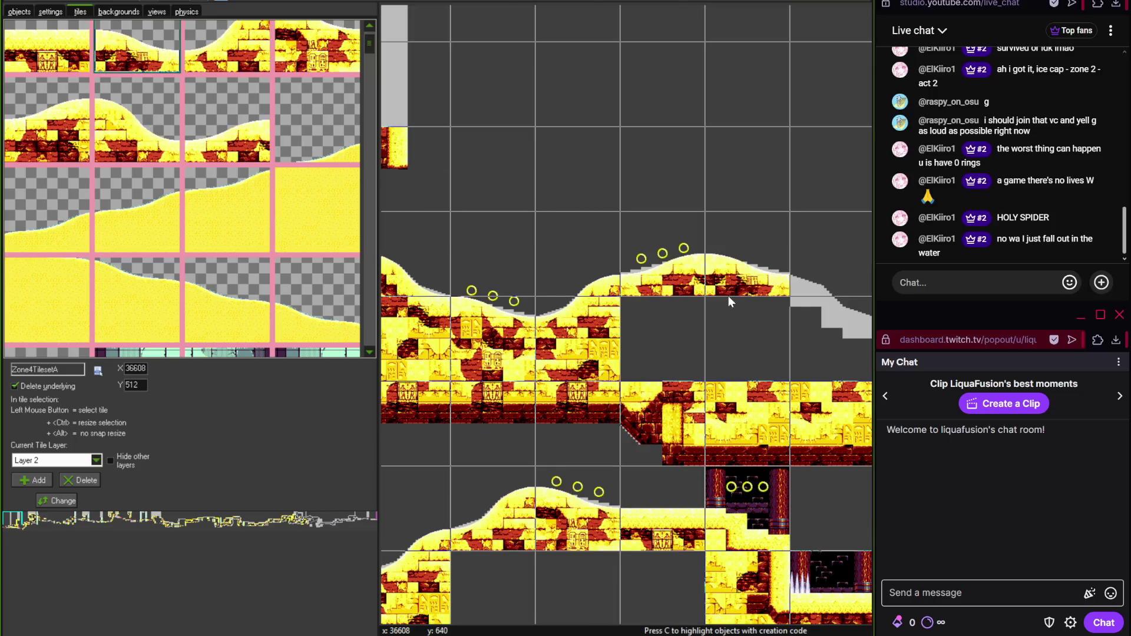
click(728, 293)
scroll(486, 277, right, 3)
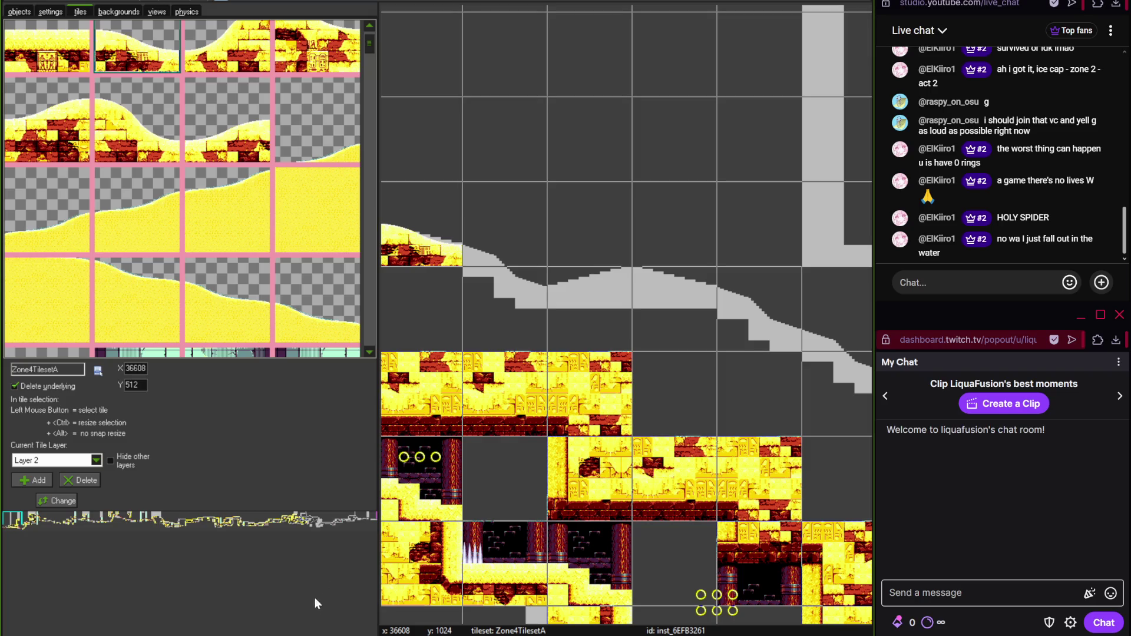
- View the drawing posted in Discord at full size, then close it
key(alt+Tab)
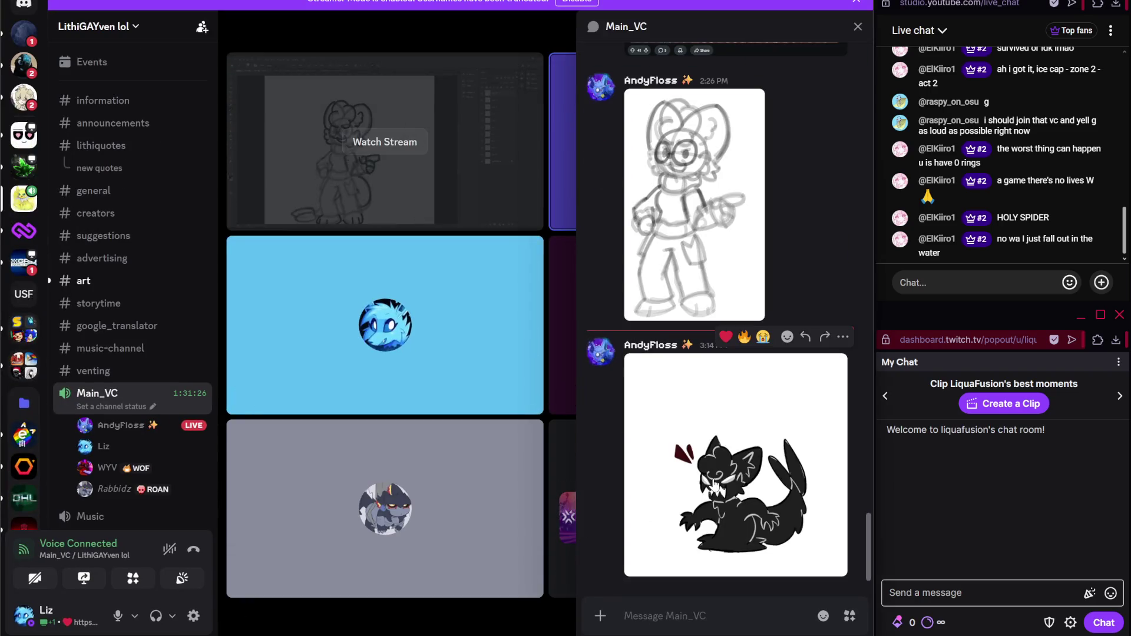
click(712, 478)
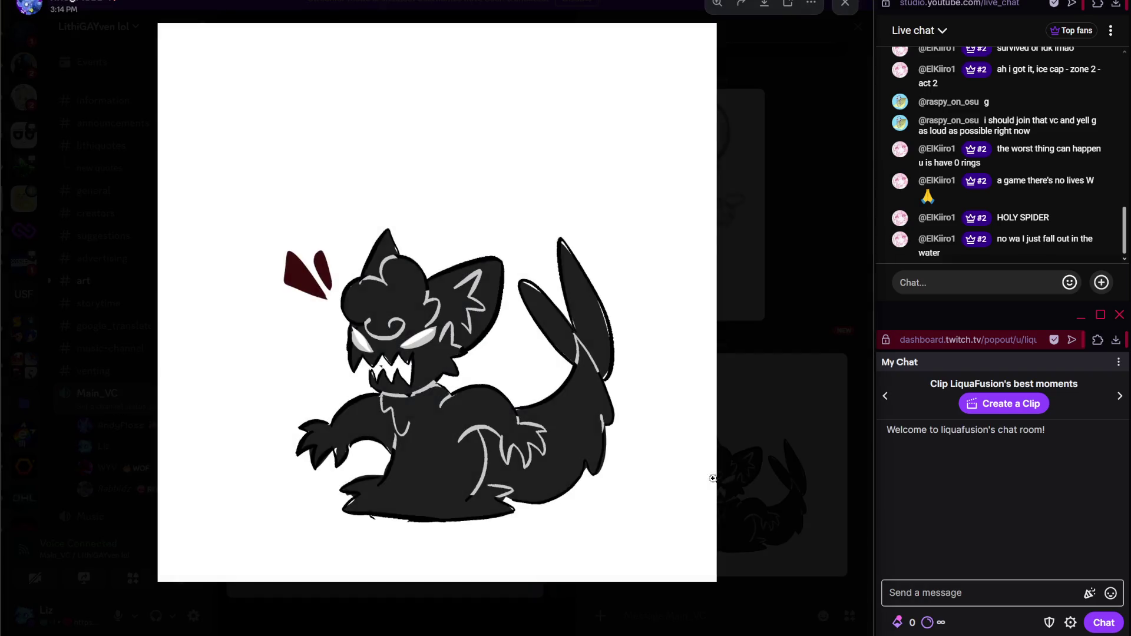
click(762, 349)
- Place a slope tile on the downward slope with a fill tile below it
key(alt+Tab)
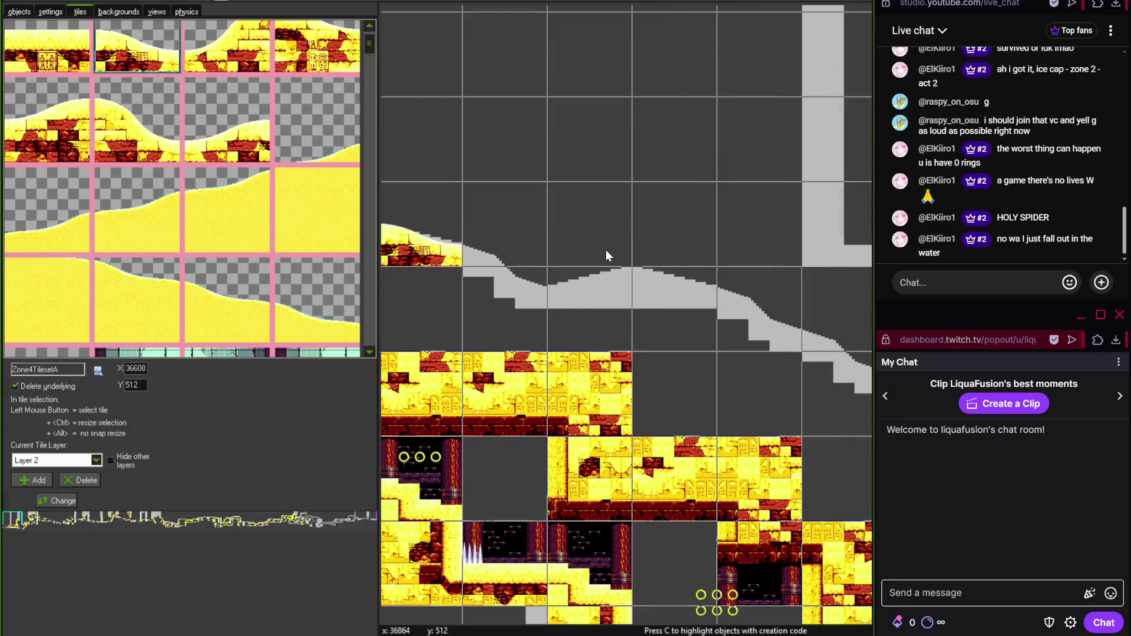
mouse_move(370, 32)
mouse_down()
mouse_move(371, 335)
mouse_move(368, 287)
mouse_move(367, 301)
mouse_up()
click(47, 187)
click(506, 221)
click(317, 200)
click(504, 308)
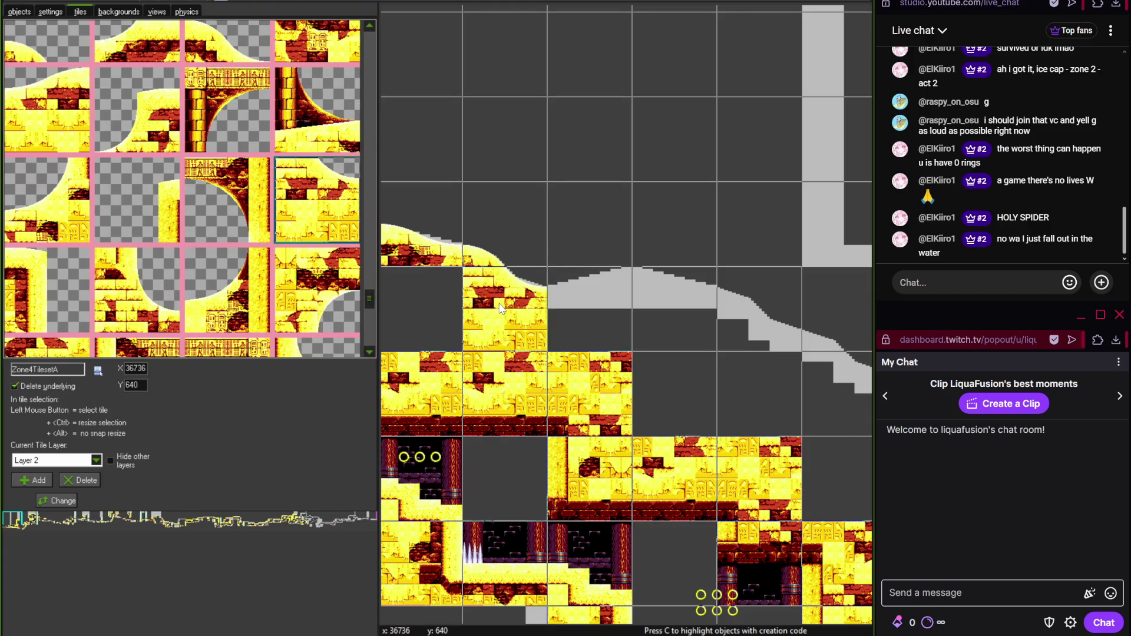
drag(372, 305, 362, 291)
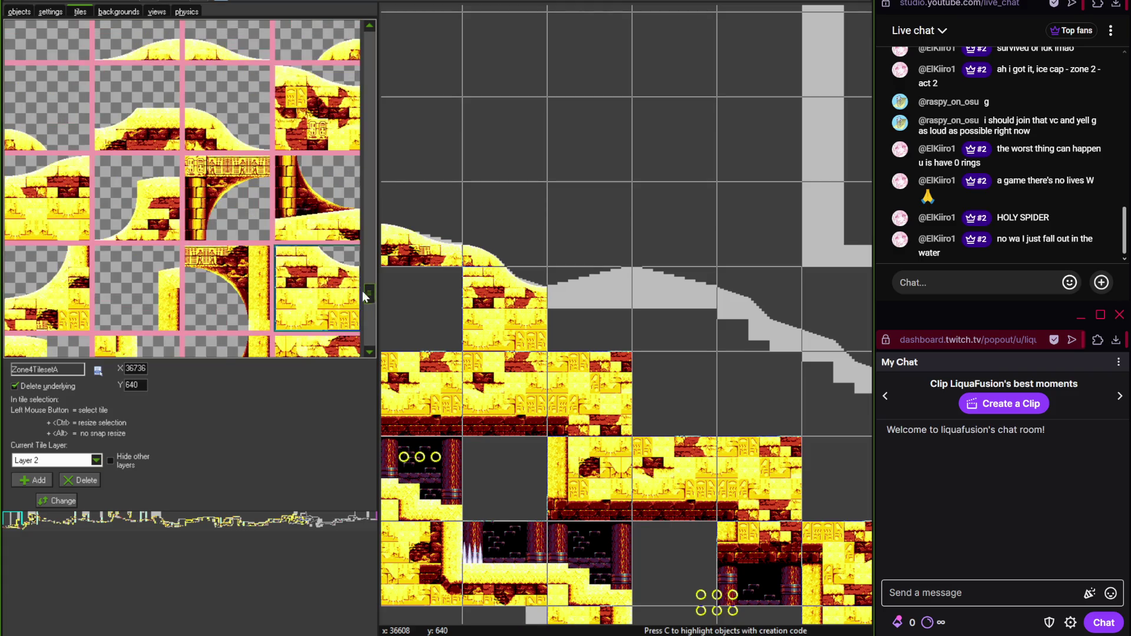
- Lay sandy slope and hill tiles further along the gray slope, removing one misplaced tile
click(41, 188)
click(584, 272)
click(310, 96)
click(679, 314)
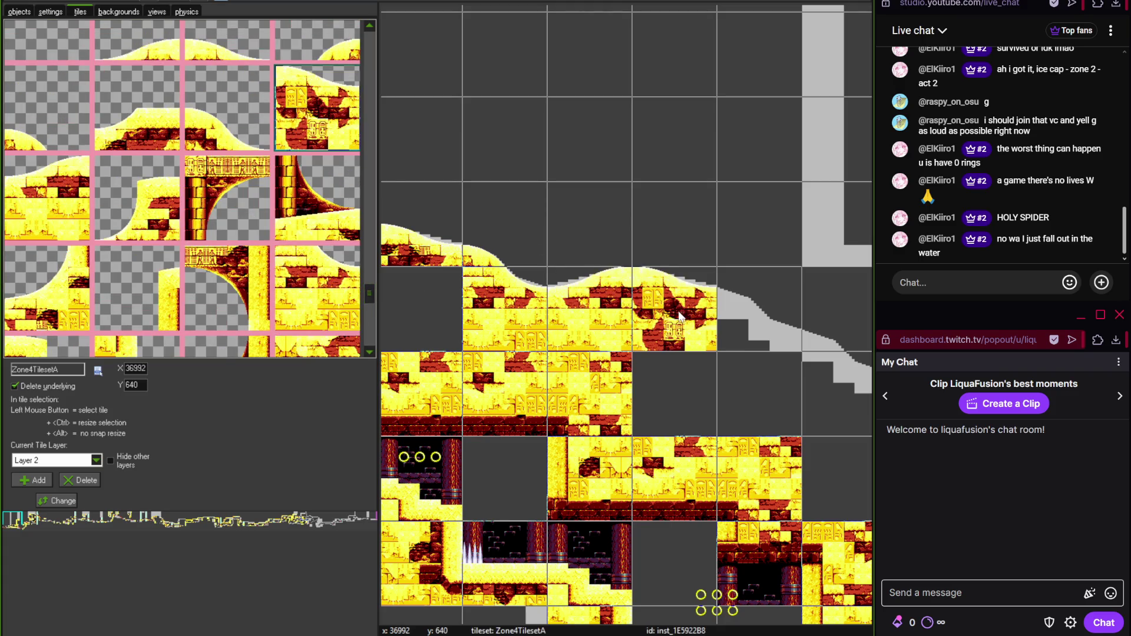
scroll(589, 330, right, 5)
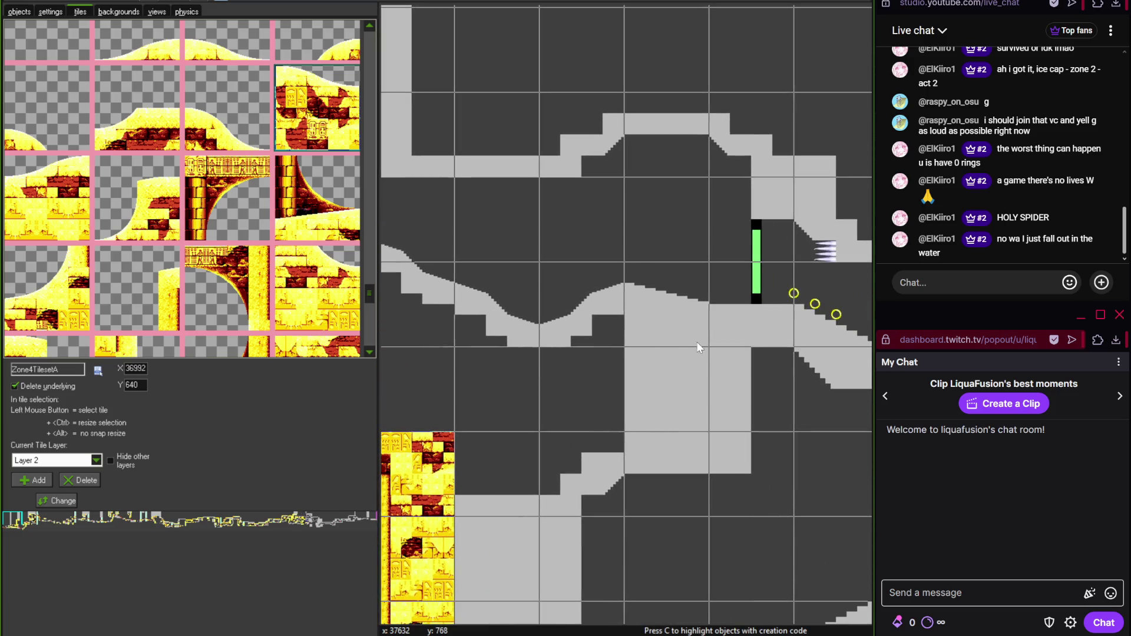
click(697, 342)
right_click(675, 323)
scroll(599, 324, down, 2)
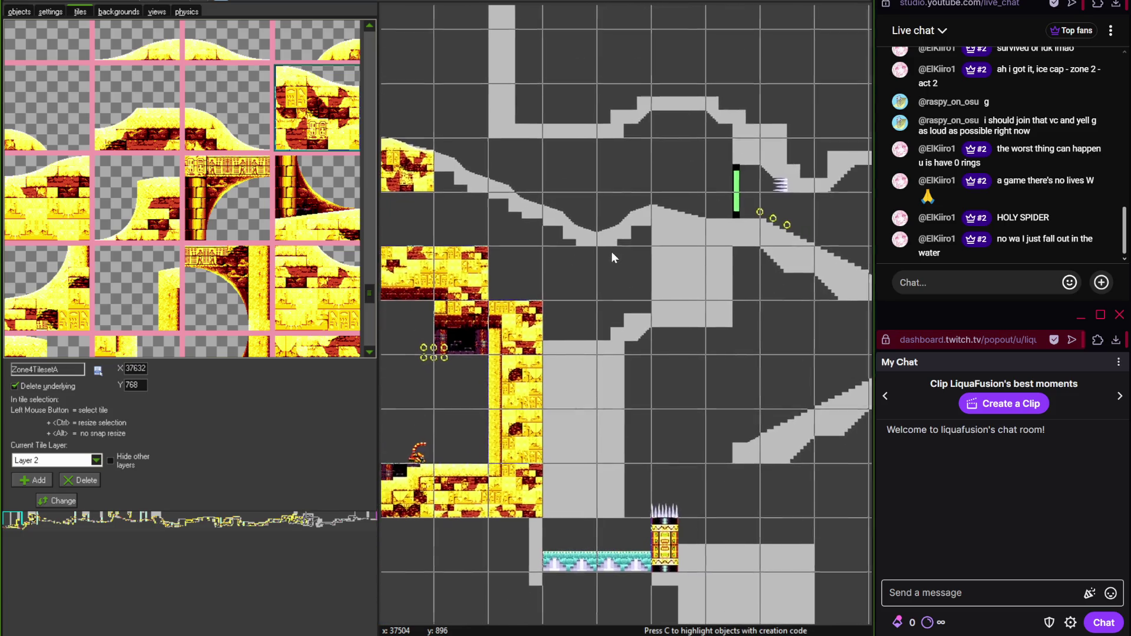
scroll(610, 277, up, 3)
scroll(530, 283, left, 3)
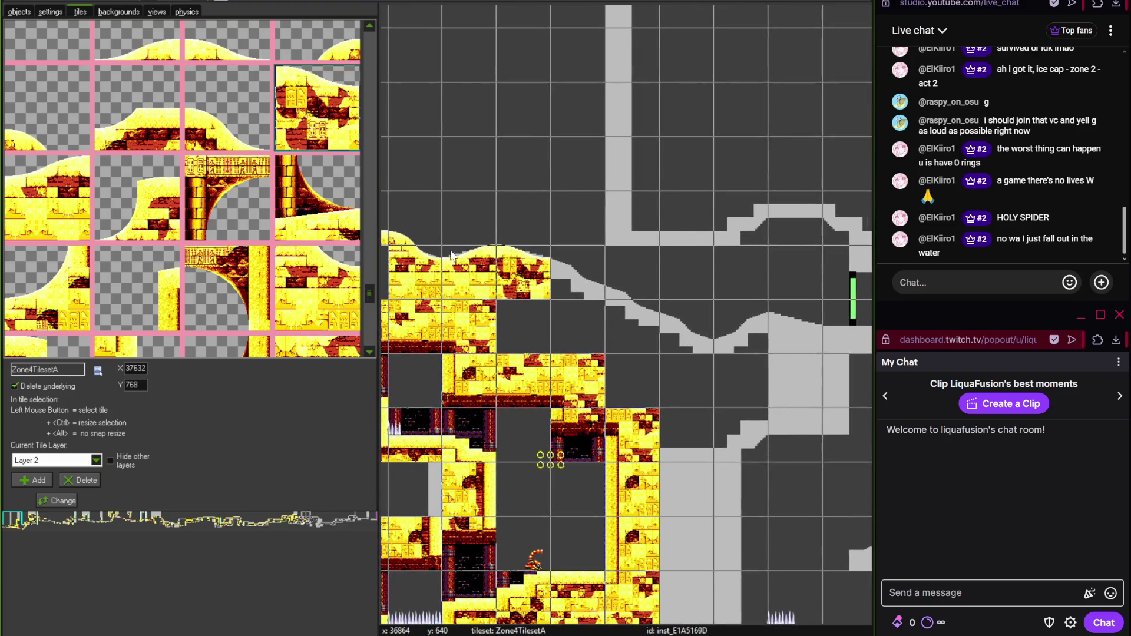
- Look at the upper brick platform on the reference map
key(alt+Tab)
scroll(250, 373, up, 3)
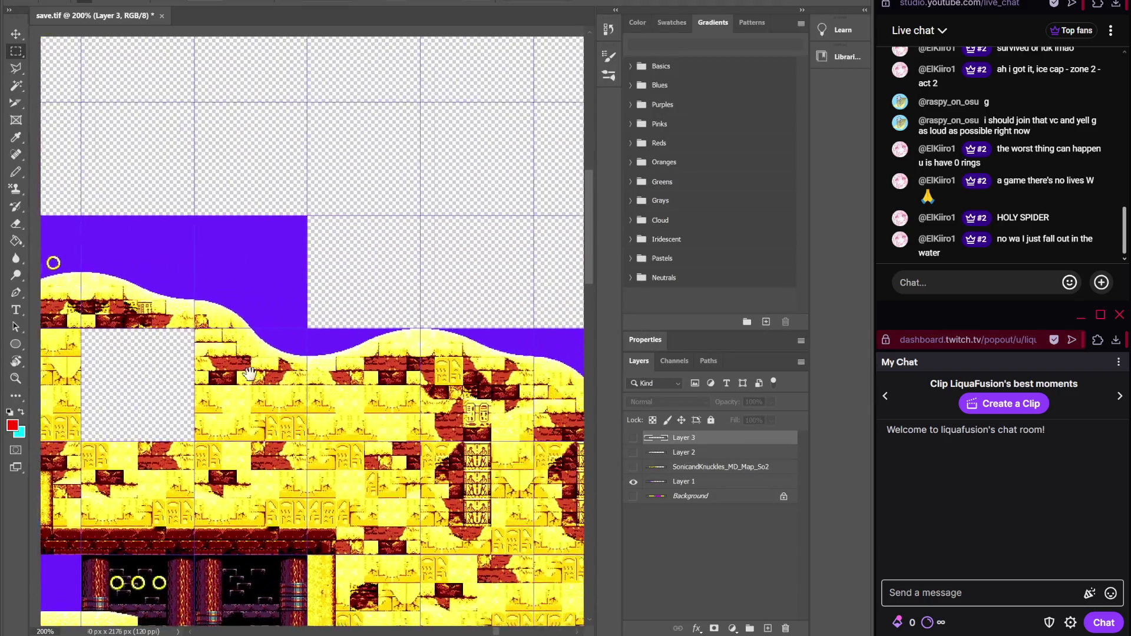
mouse_move(250, 372)
mouse_down()
mouse_move(401, 401)
mouse_move(260, 377)
mouse_up()
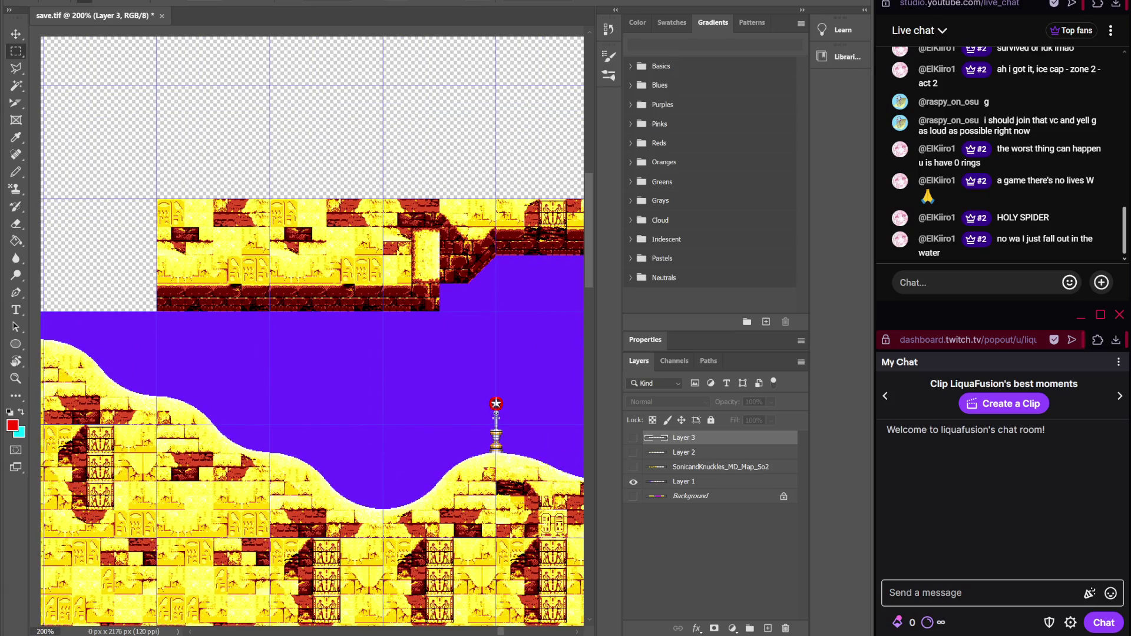
key(alt+Tab)
- Place two matching sand-and-brick tiles side by side on the upper gray ledge
scroll(371, 271, up, 4)
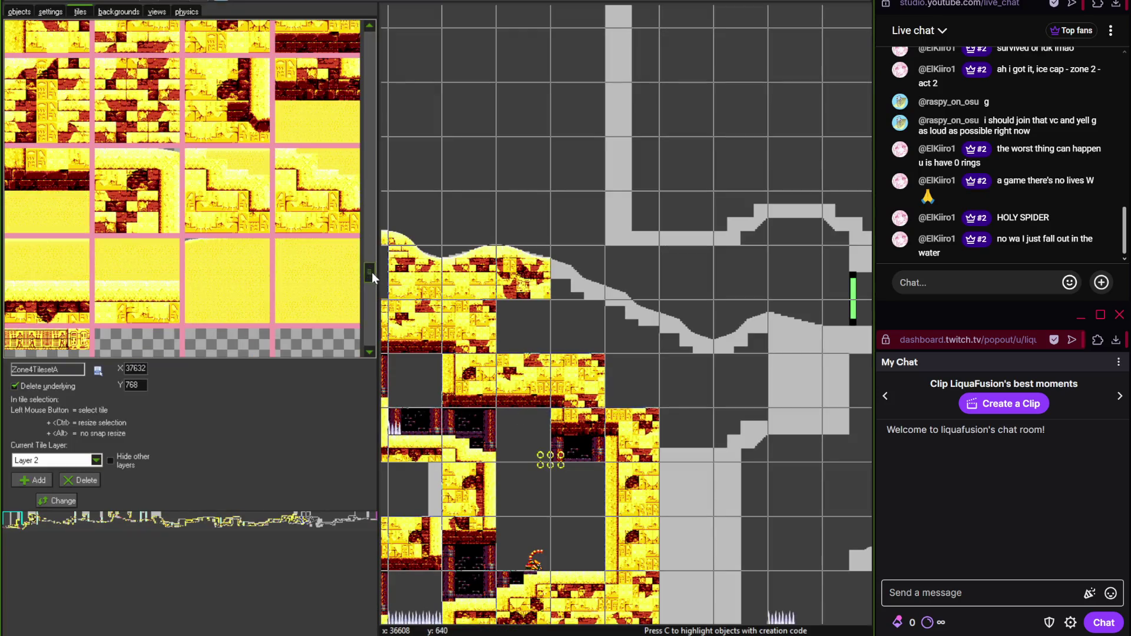
scroll(369, 256, up, 4)
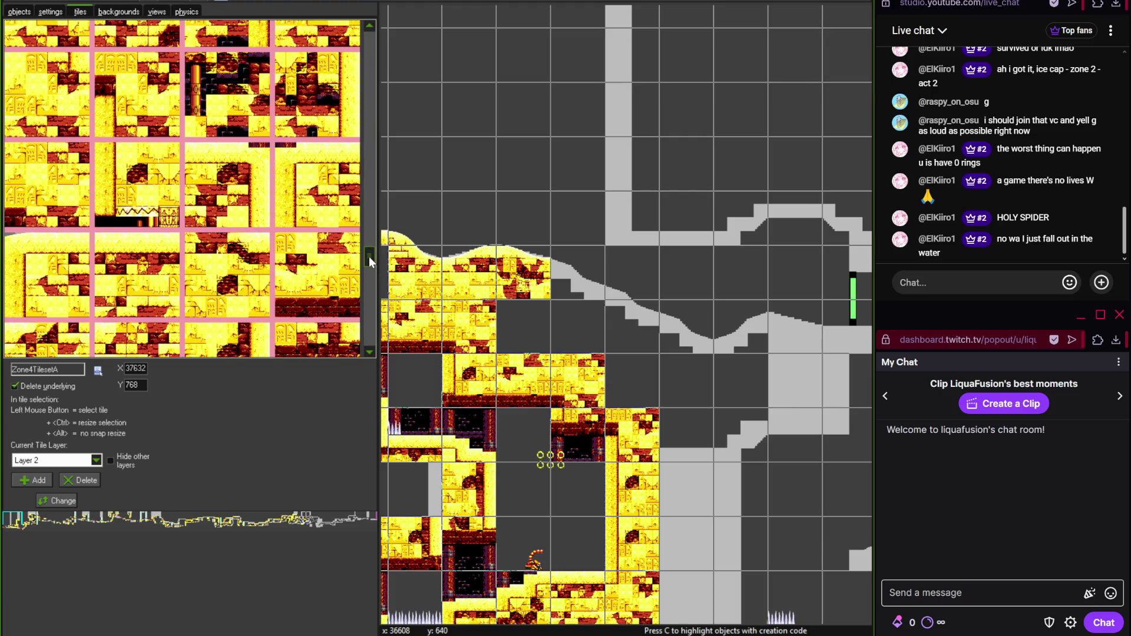
click(632, 216)
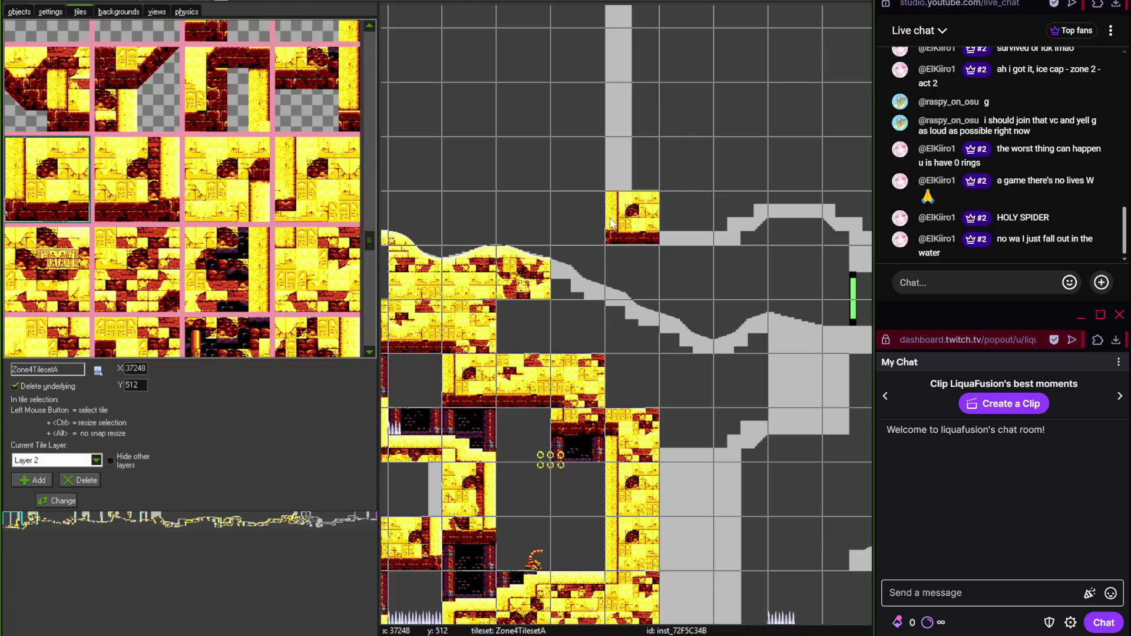
scroll(368, 234, up, 2)
scroll(370, 235, up, 3)
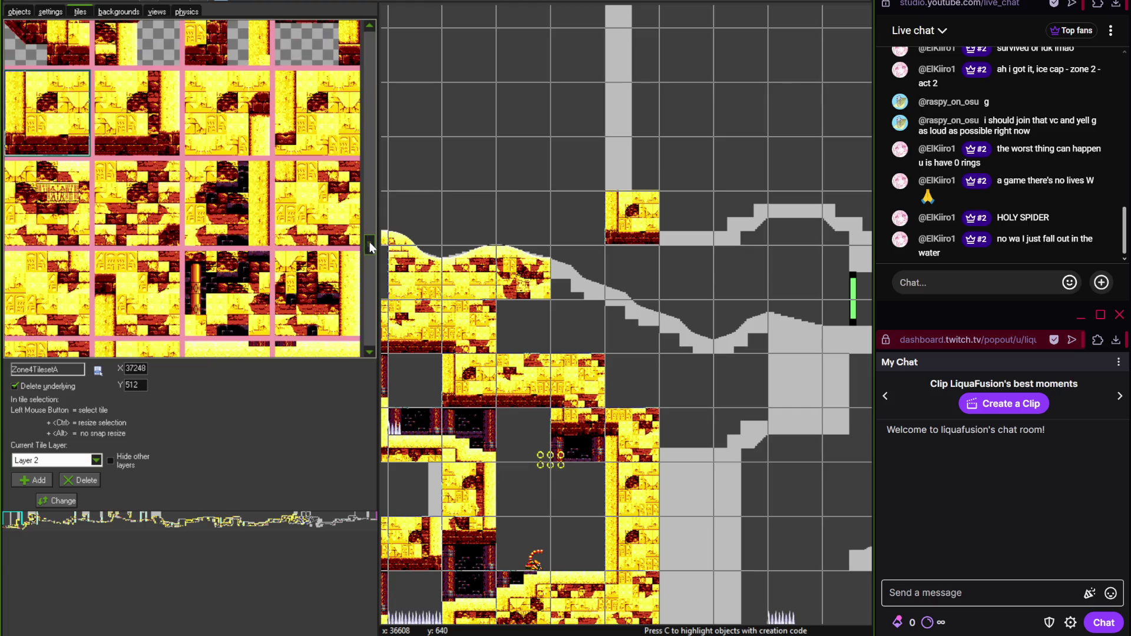
scroll(370, 219, down, 2)
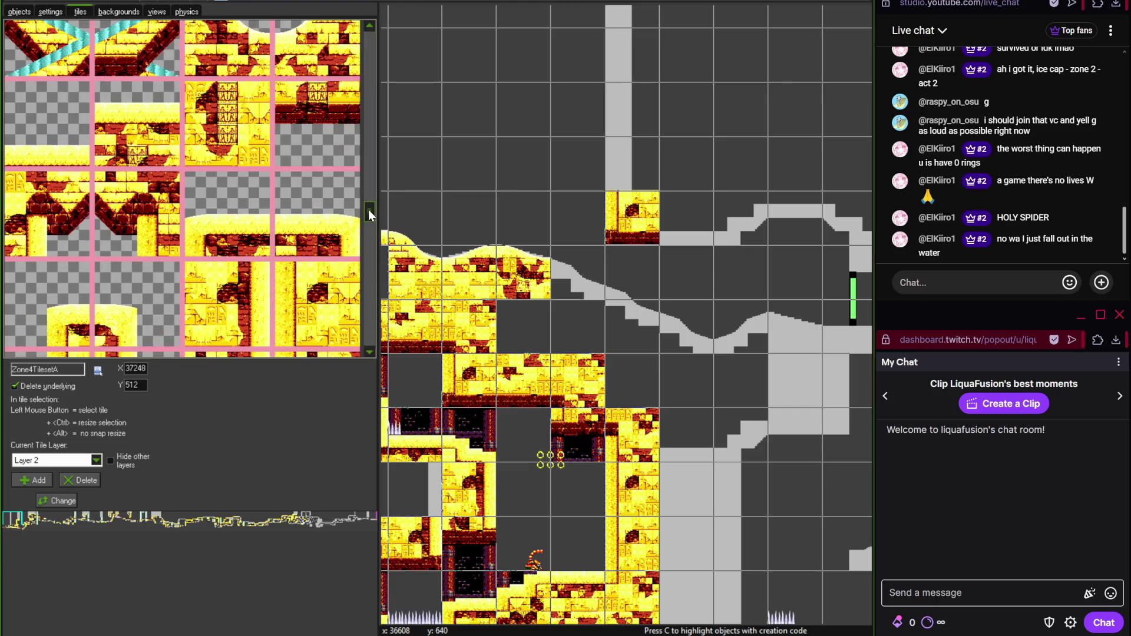
mouse_move(369, 235)
mouse_down()
mouse_move(370, 261)
mouse_move(370, 233)
mouse_up()
click(339, 186)
click(686, 217)
click(227, 75)
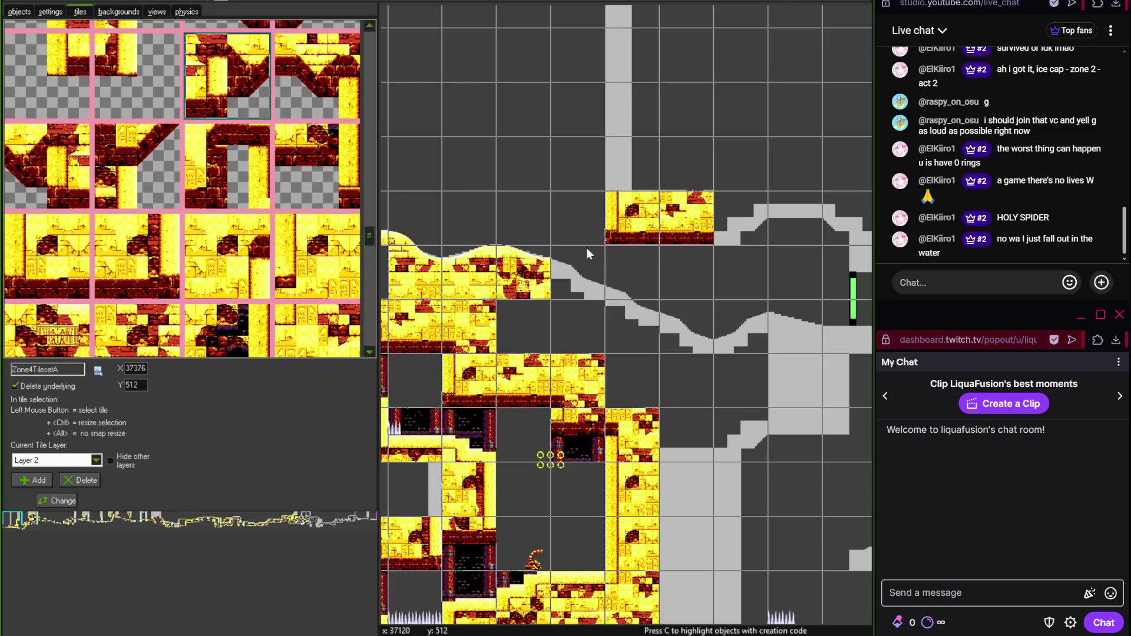
scroll(714, 283, up, 2)
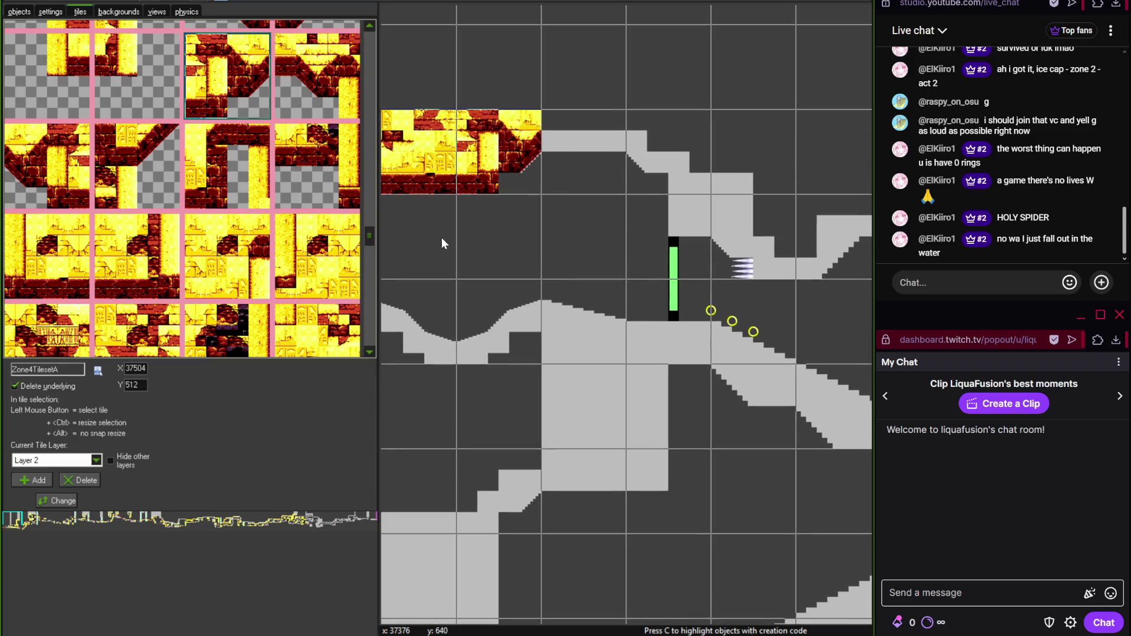
- Build a brick wall above the green barrier, extending it up to the ledge
drag(370, 236, 367, 220)
click(85, 278)
click(627, 243)
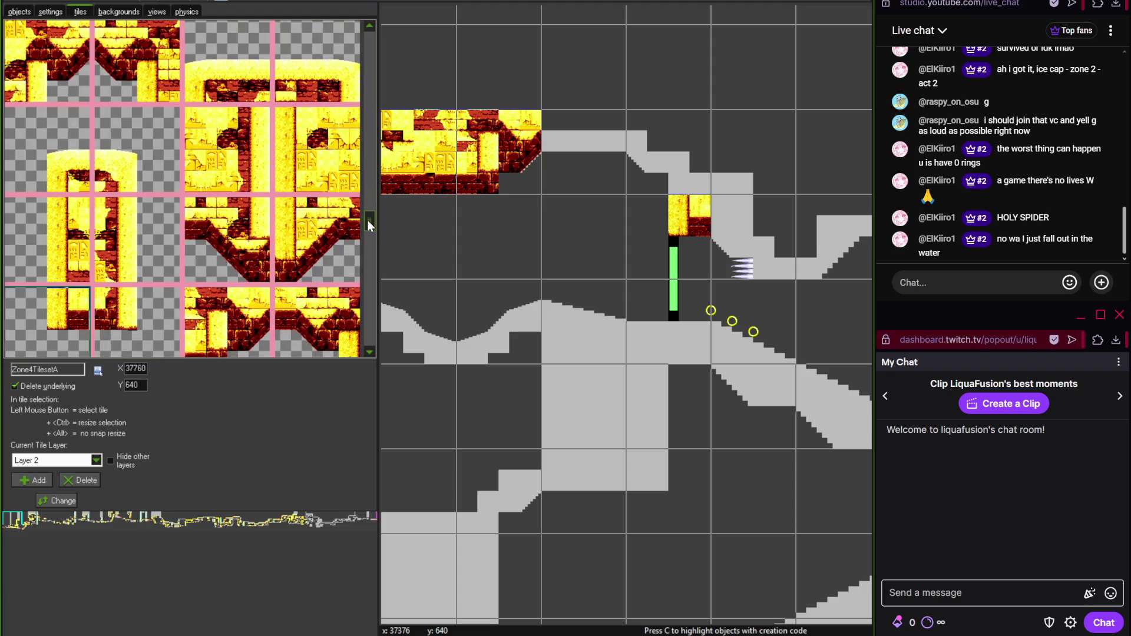
click(135, 59)
click(705, 188)
- Fill the remaining gaps in the upper brick ledge with brick ledge tiles
click(367, 242)
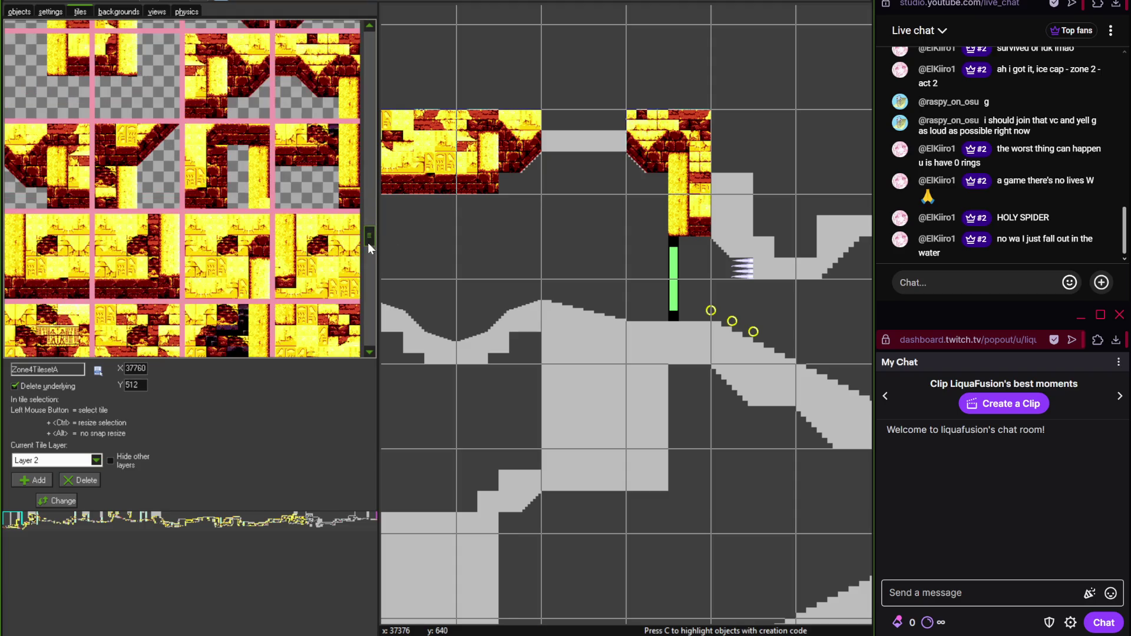
click(366, 243)
click(365, 265)
click(369, 268)
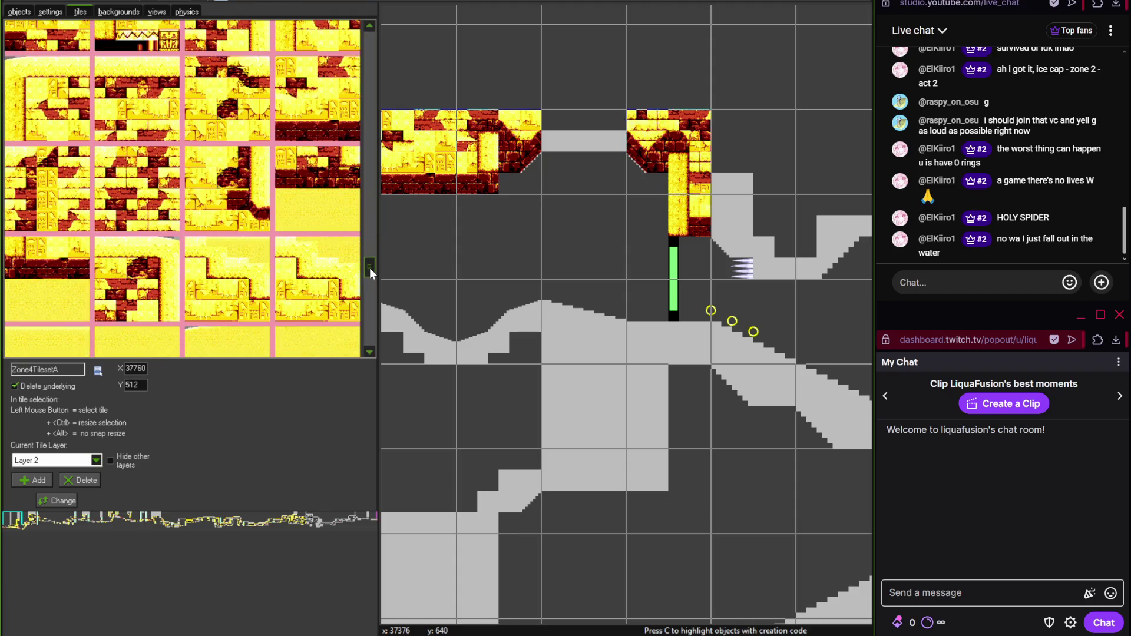
click(369, 271)
click(370, 265)
click(372, 223)
click(372, 217)
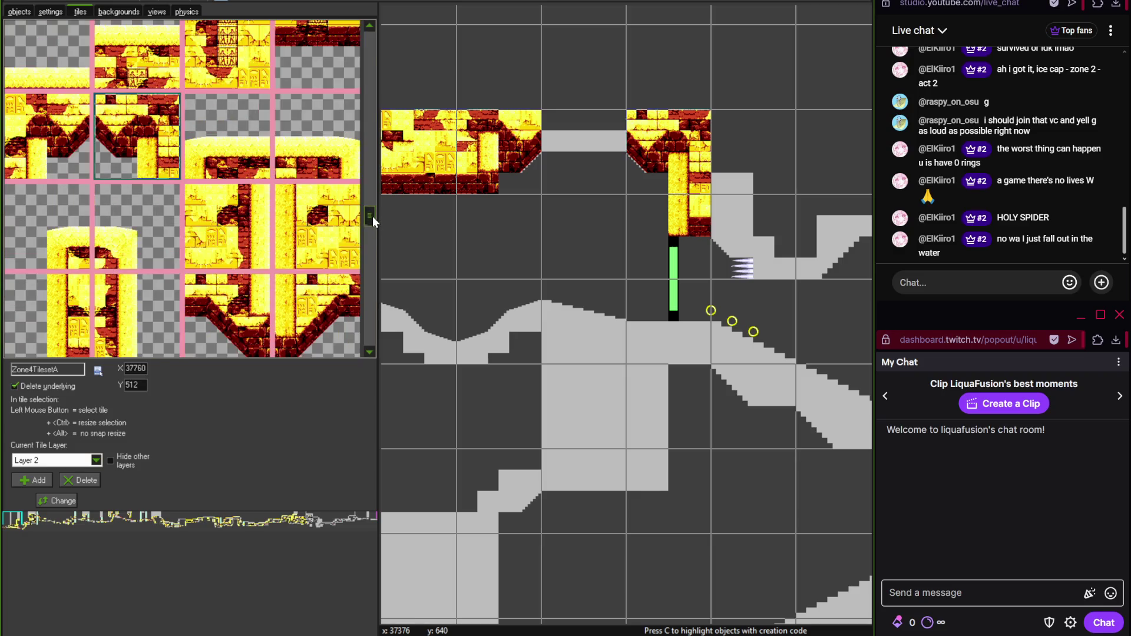
click(373, 217)
click(327, 220)
click(591, 155)
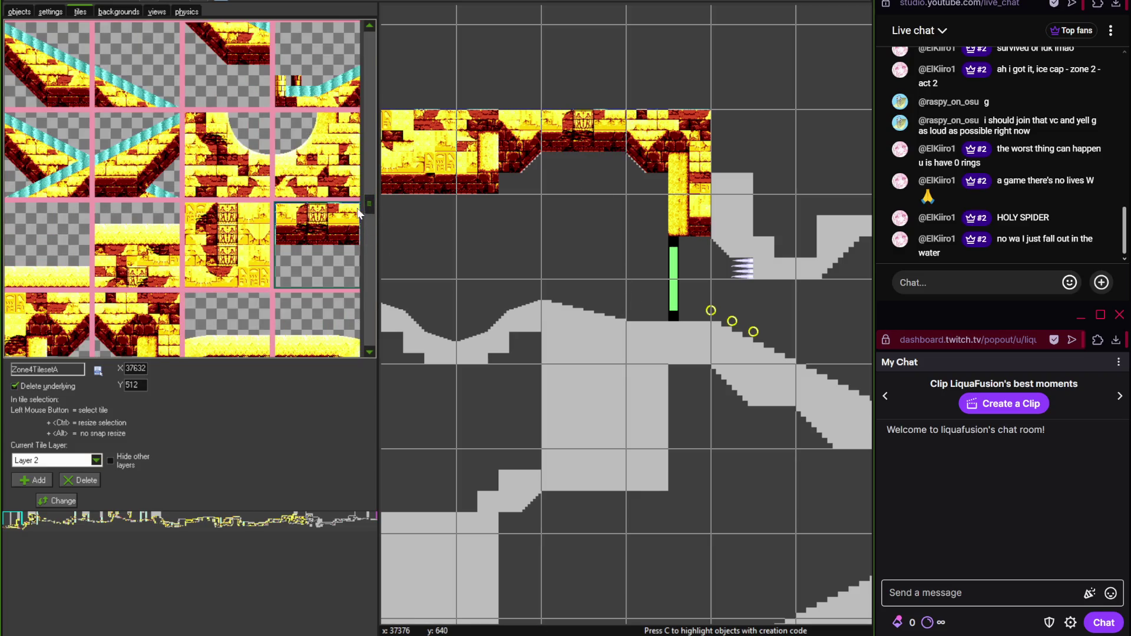
- Place three sand hump tiles side by side on the lower gray slope
drag(369, 205, 374, 24)
click(138, 153)
click(419, 330)
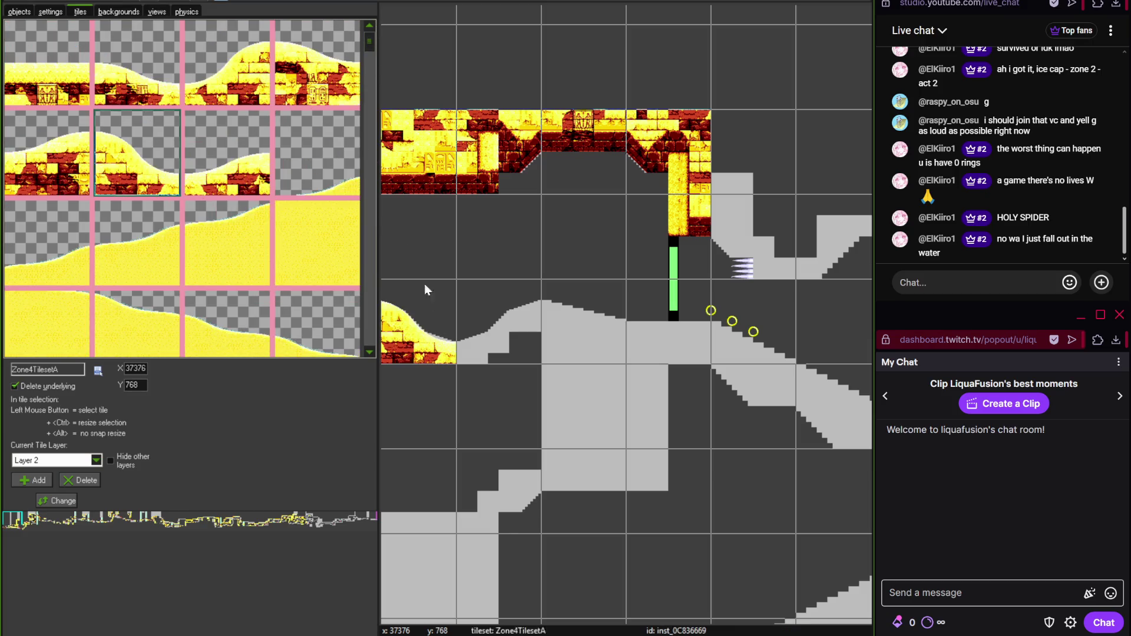
click(227, 65)
click(498, 330)
click(318, 64)
click(571, 330)
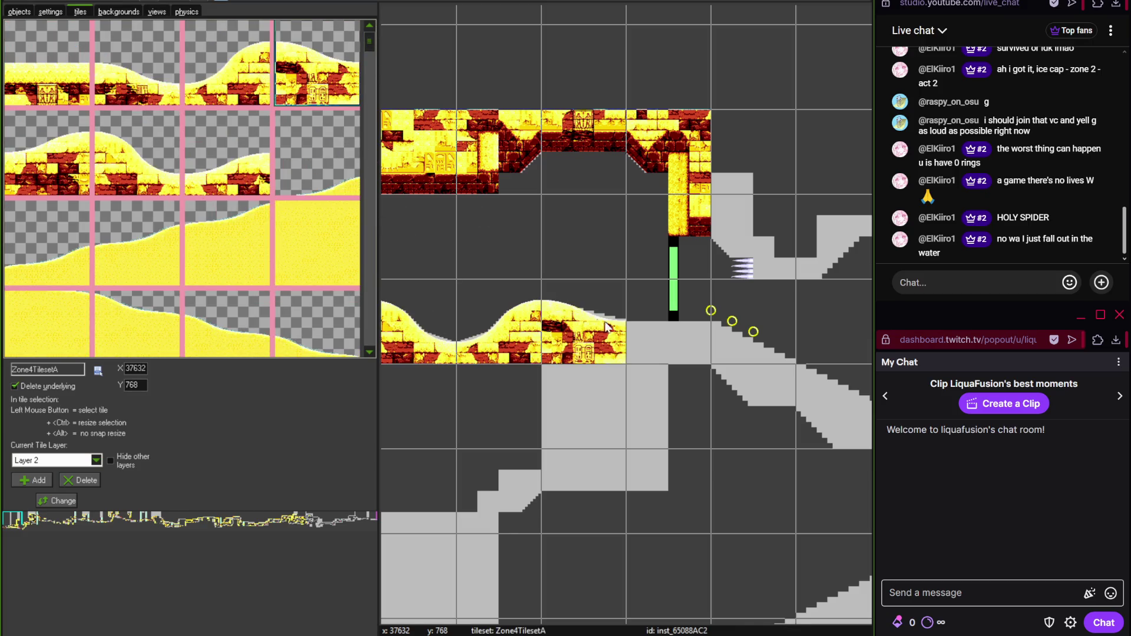
scroll(566, 345, down, 1)
scroll(565, 353, down, 1)
- Swap the mismatched hieroglyph hump tile for a plainer sand hump tile
scroll(537, 343, up, 2)
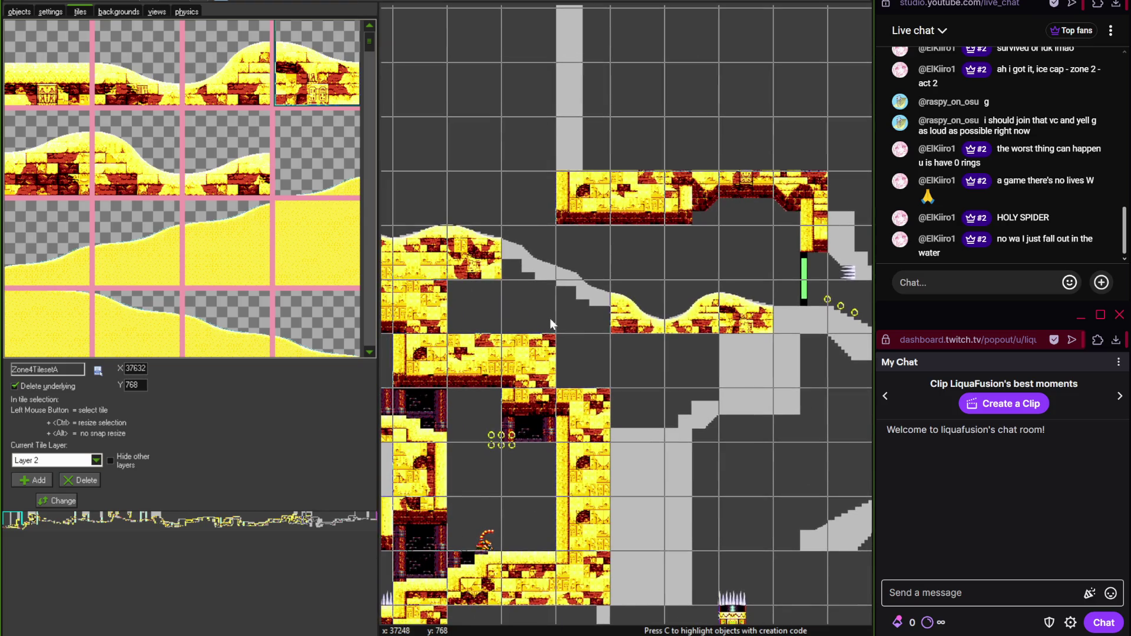
scroll(523, 274, up, 1)
click(521, 249)
right_click(522, 250)
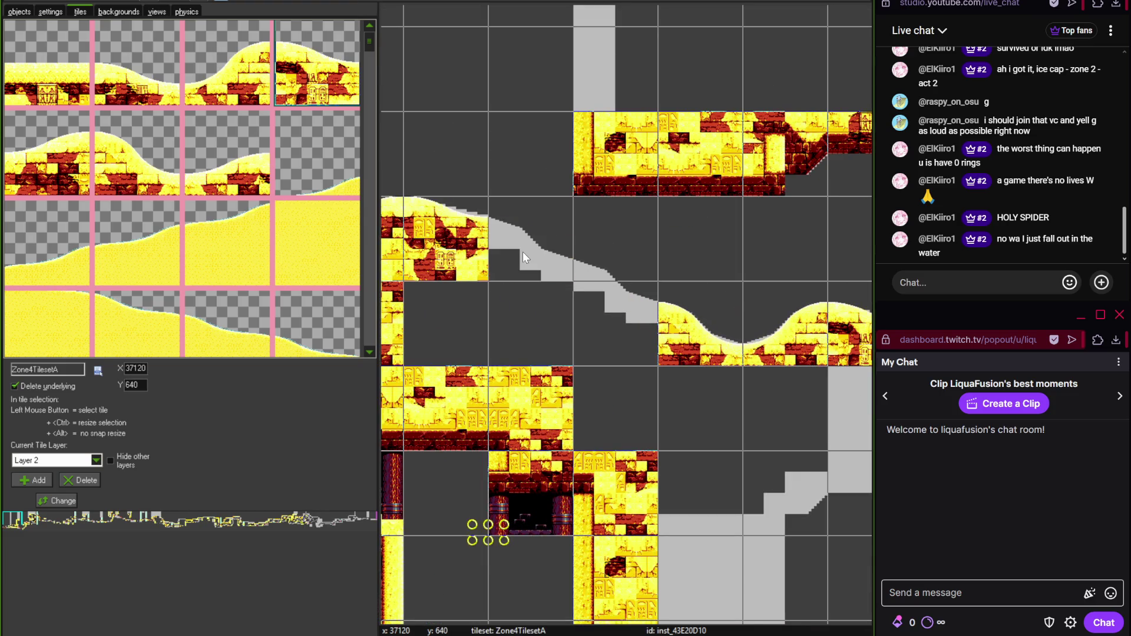
click(177, 170)
click(569, 266)
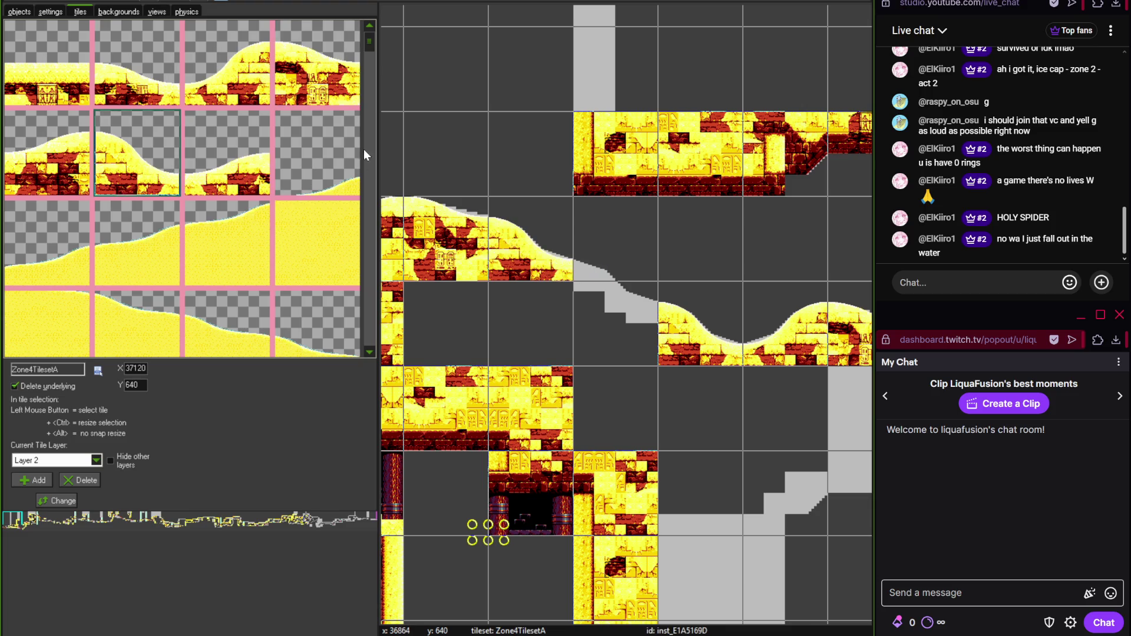
- Add two more sandy slope tiles running down the ramp
scroll(371, 188, down, 5)
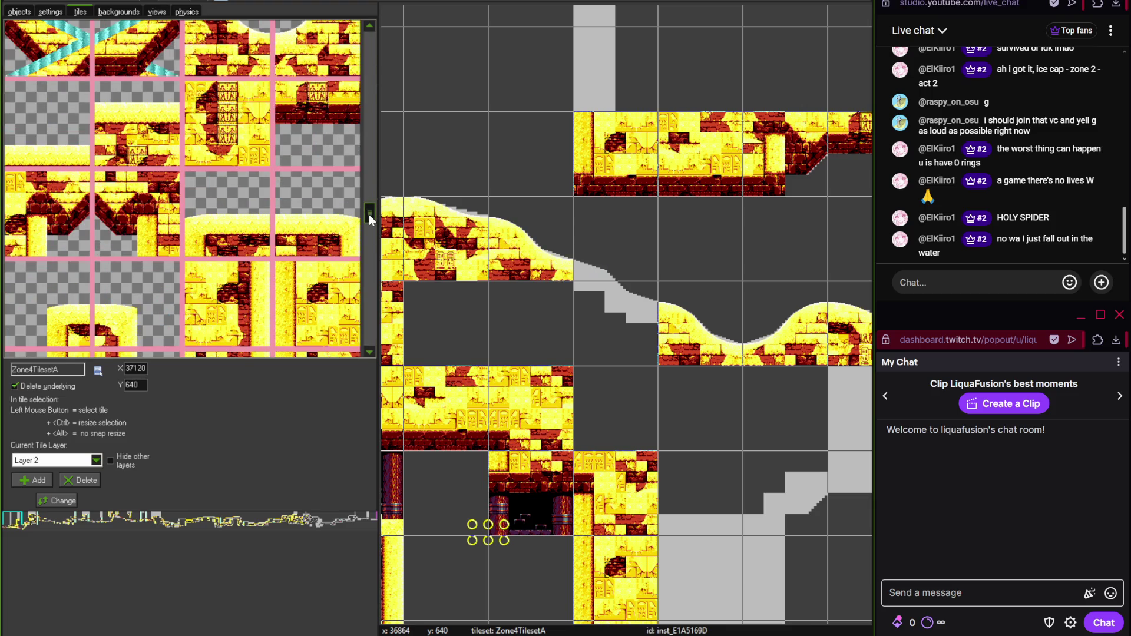
drag(370, 204, 366, 291)
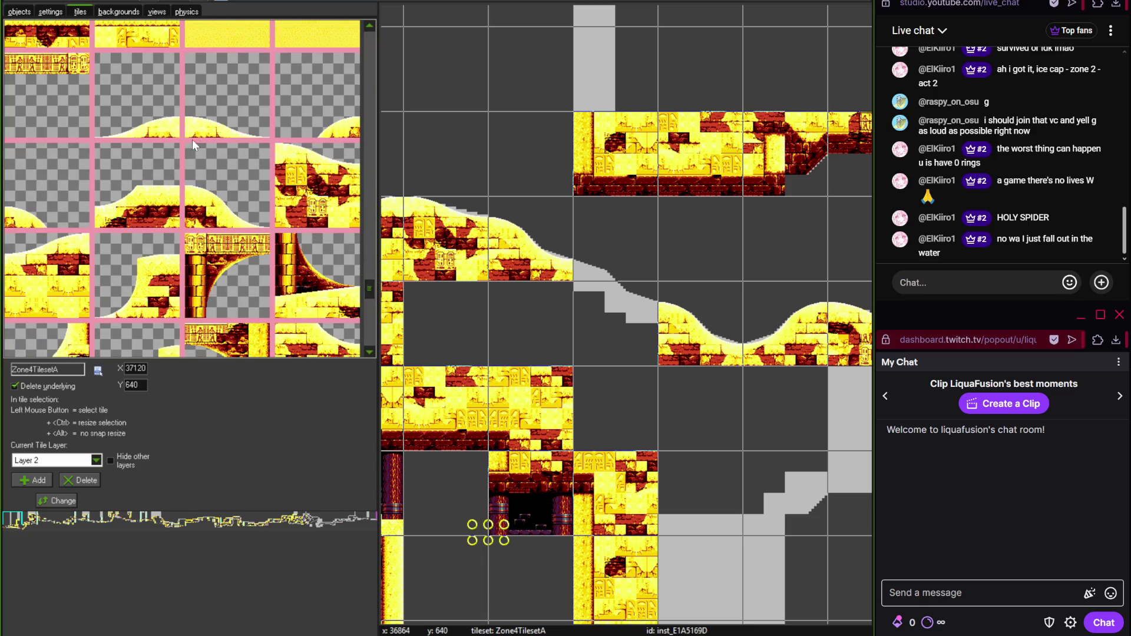
click(594, 270)
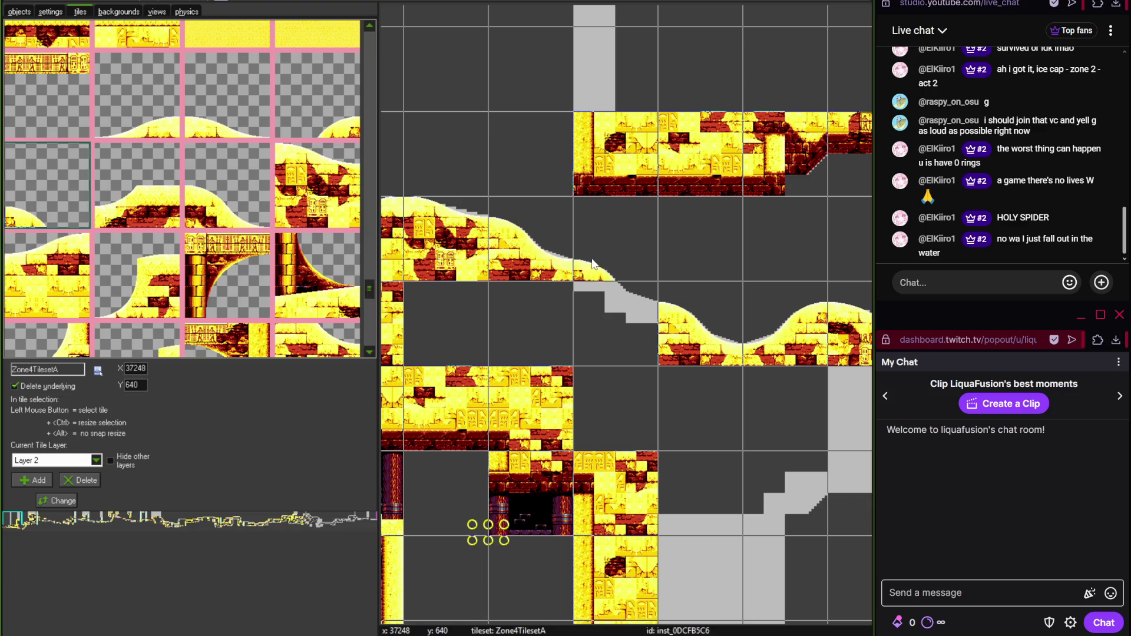
mouse_move(370, 291)
mouse_down()
mouse_move(371, 323)
mouse_move(372, 301)
mouse_up()
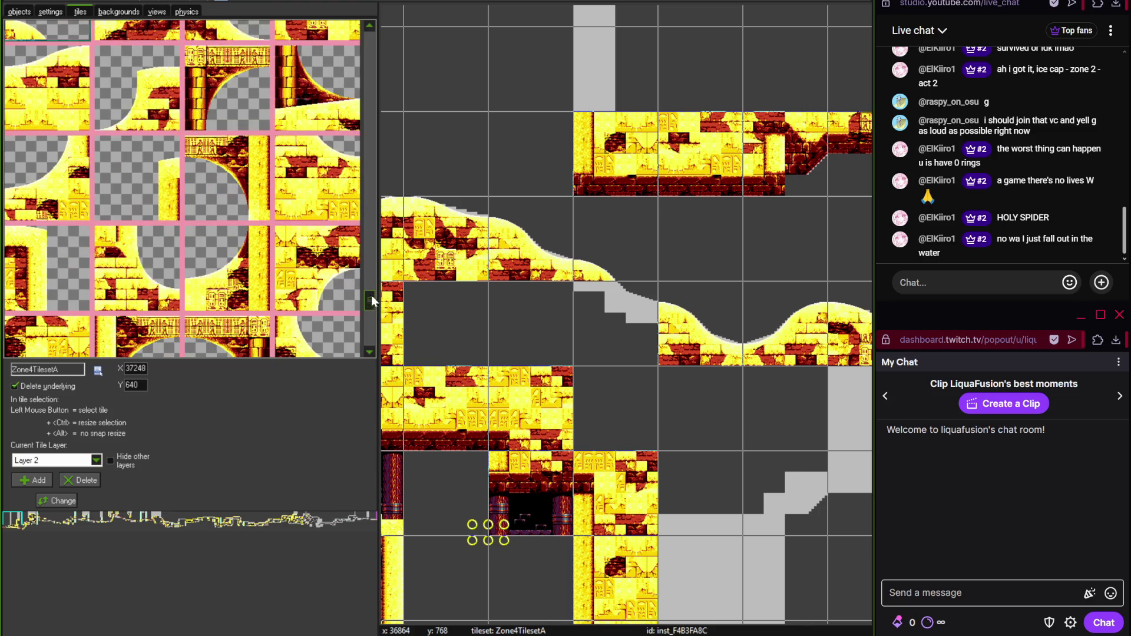
click(317, 178)
click(588, 310)
- Place two sand slope tiles from the tileset along the lower ledge beside the ring trail
scroll(646, 296, down, 5)
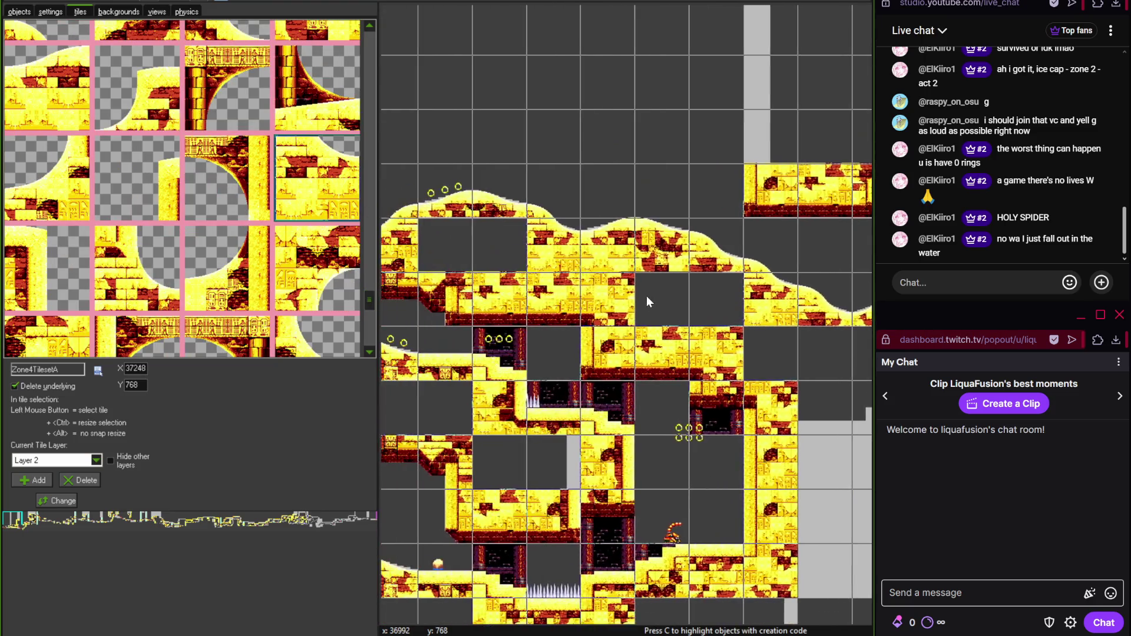
scroll(661, 295, down, 5)
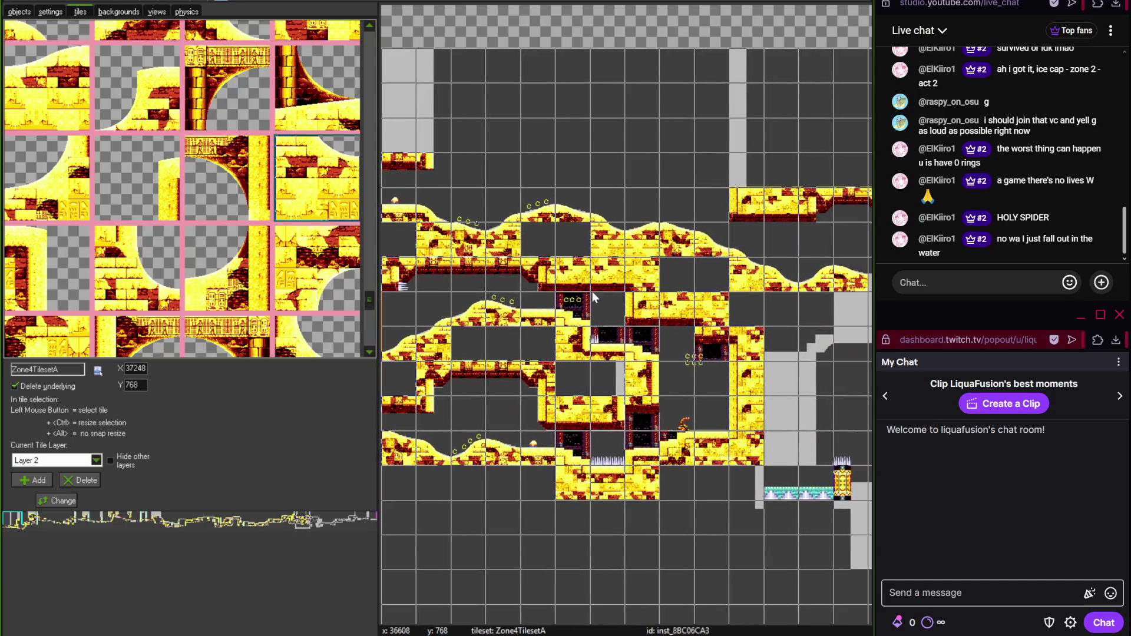
scroll(655, 334, up, 5)
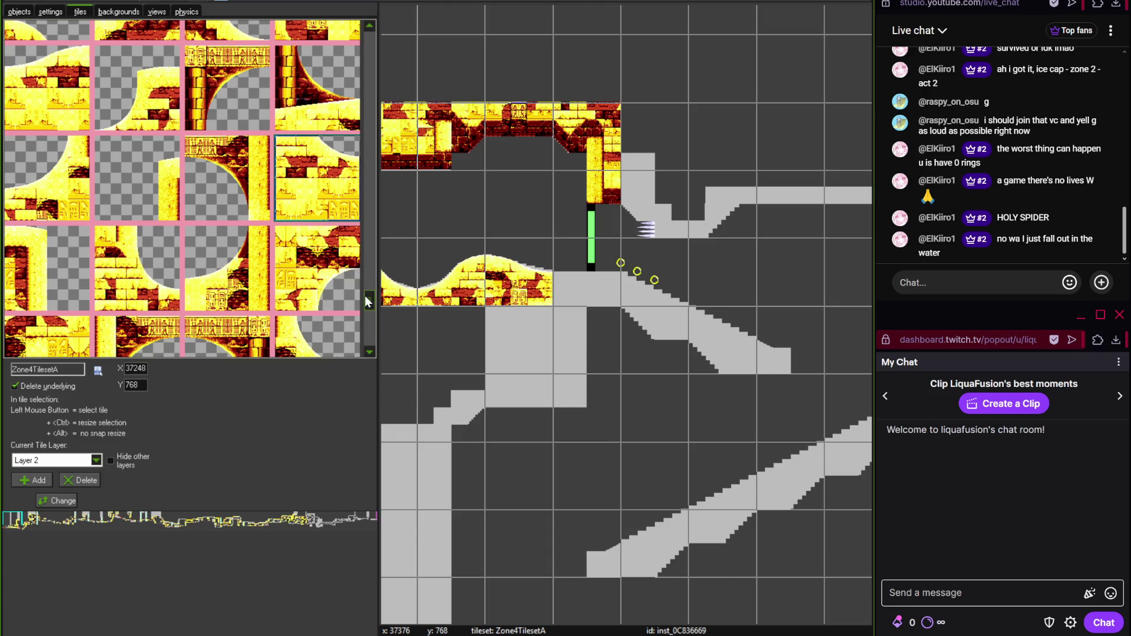
scroll(367, 295, up, 2)
drag(370, 155, 369, 41)
click(47, 64)
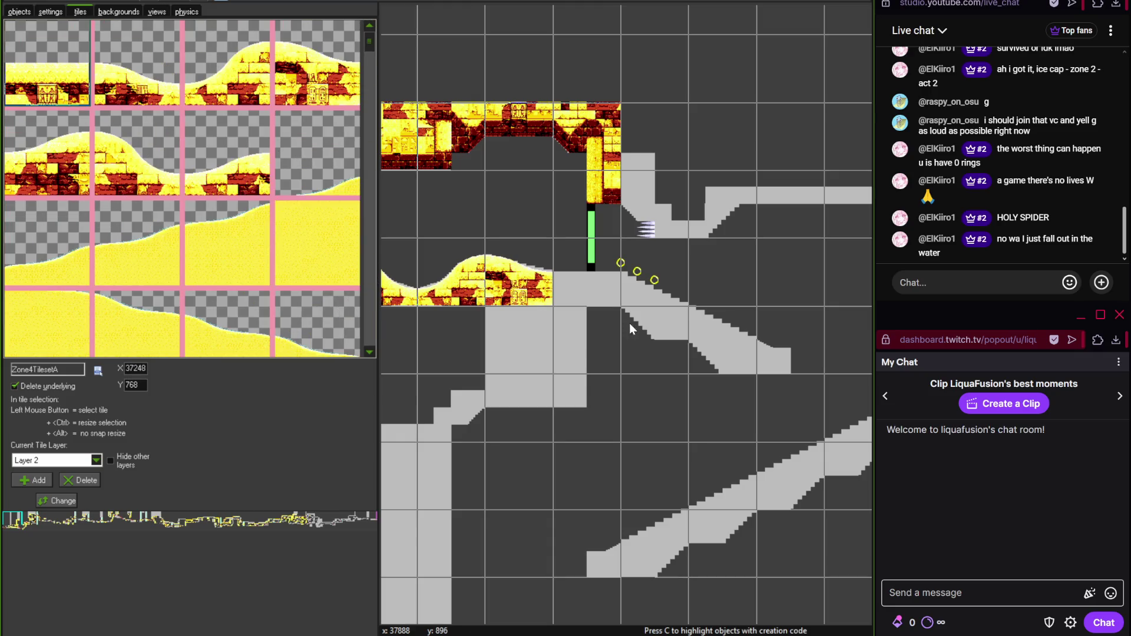
click(586, 277)
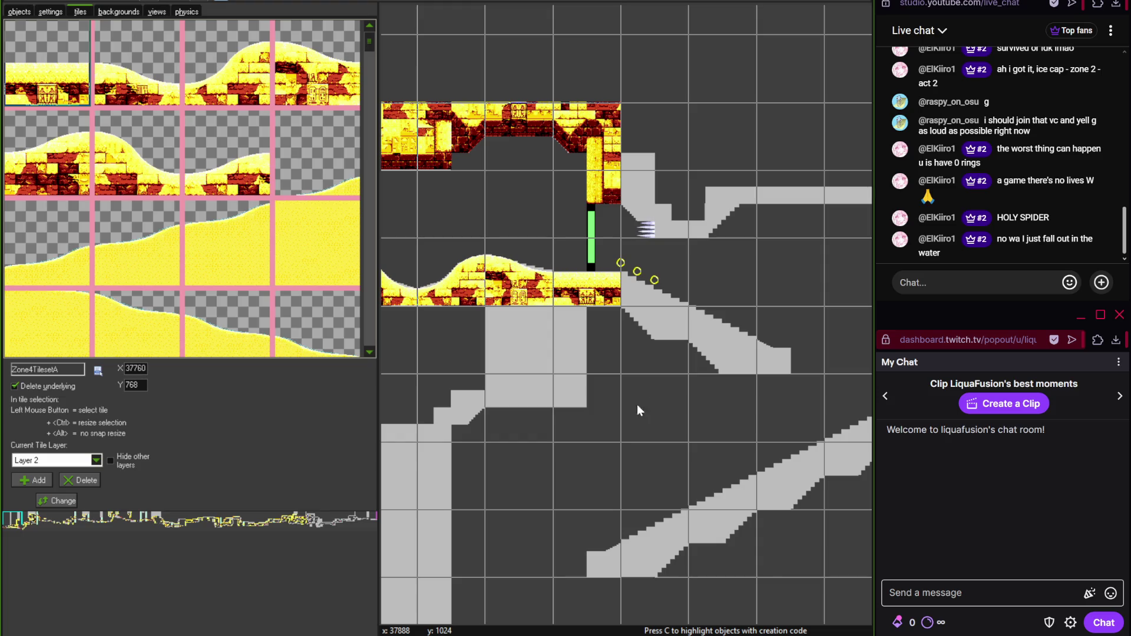
scroll(593, 407, down, 3)
scroll(591, 351, down, 5)
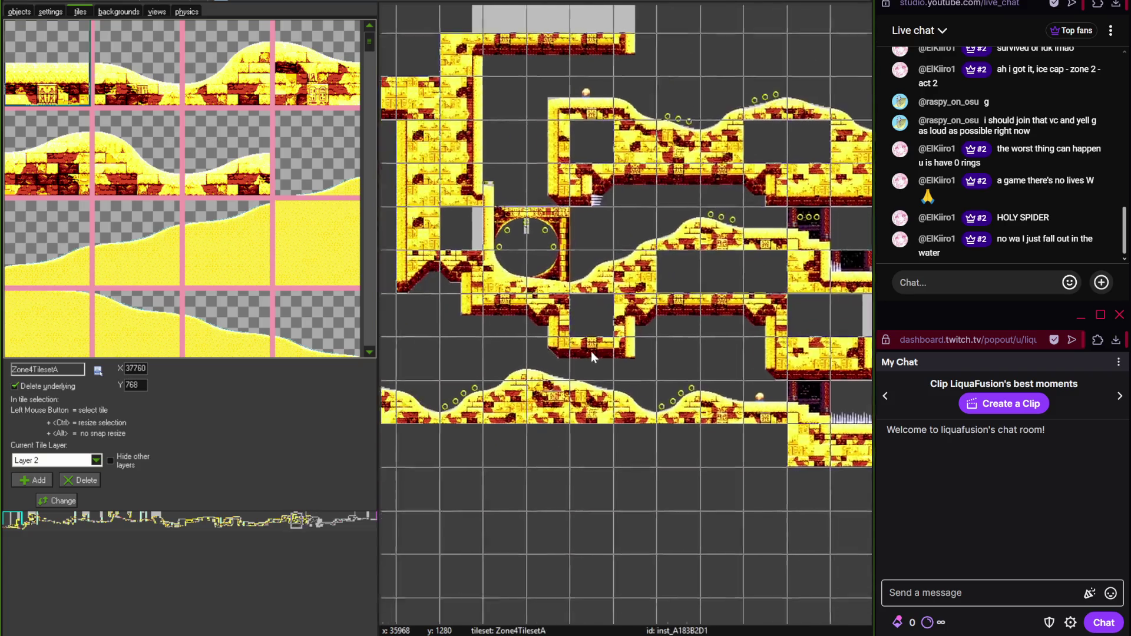
- Bring YouTube to the front and search for 'my ass is heavy'
mouse_move(112, 634)
click(230, 583)
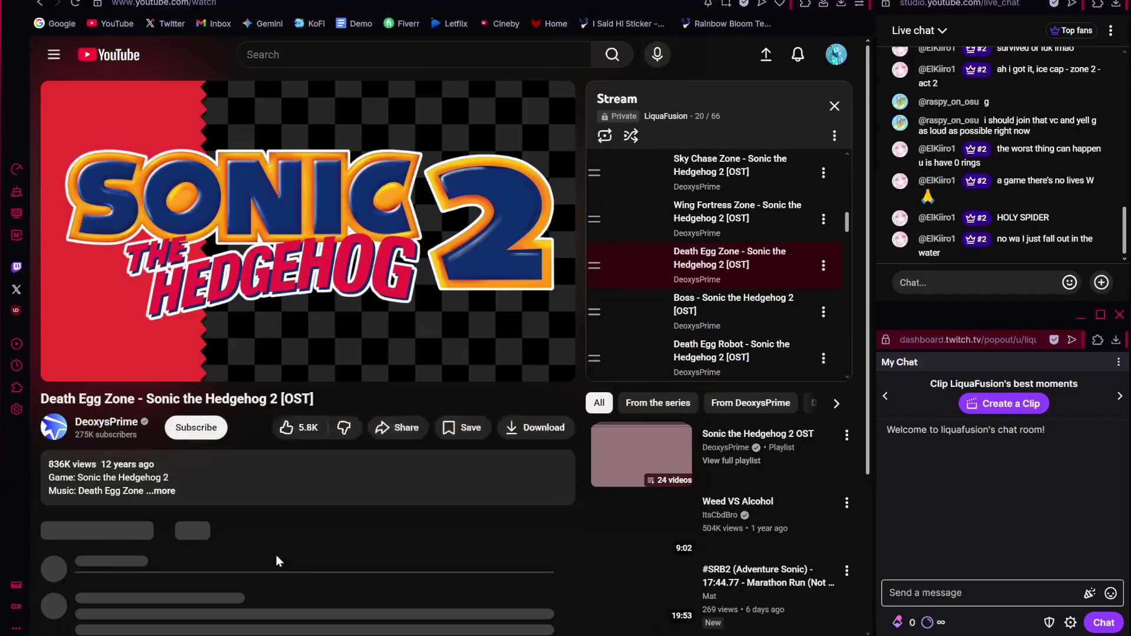
right_click(131, 64)
click(118, 54)
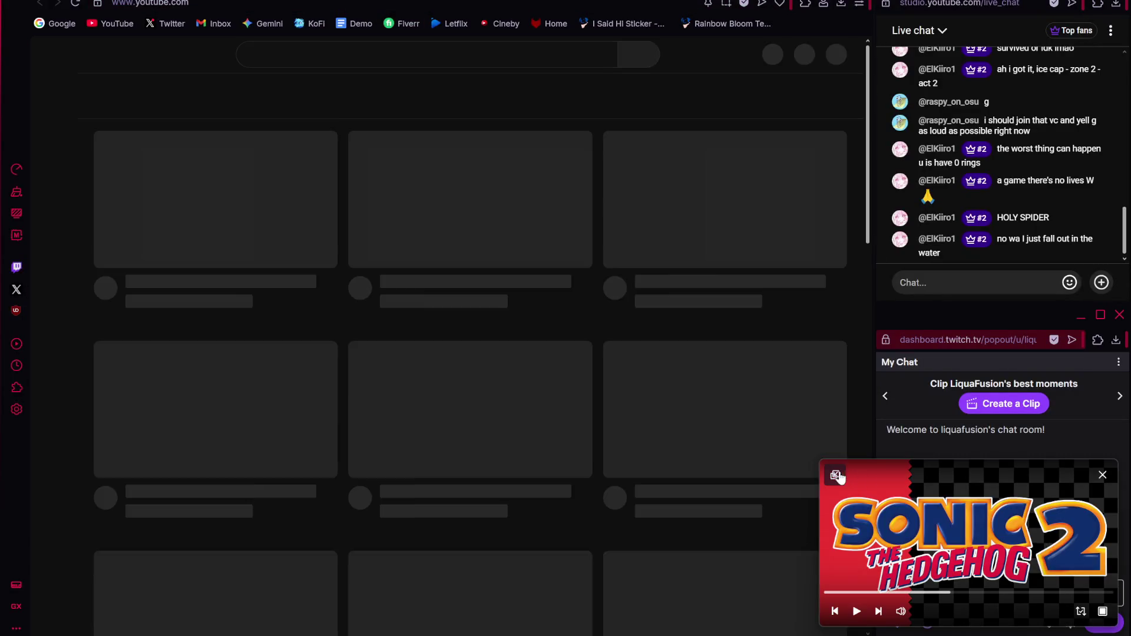
click(836, 476)
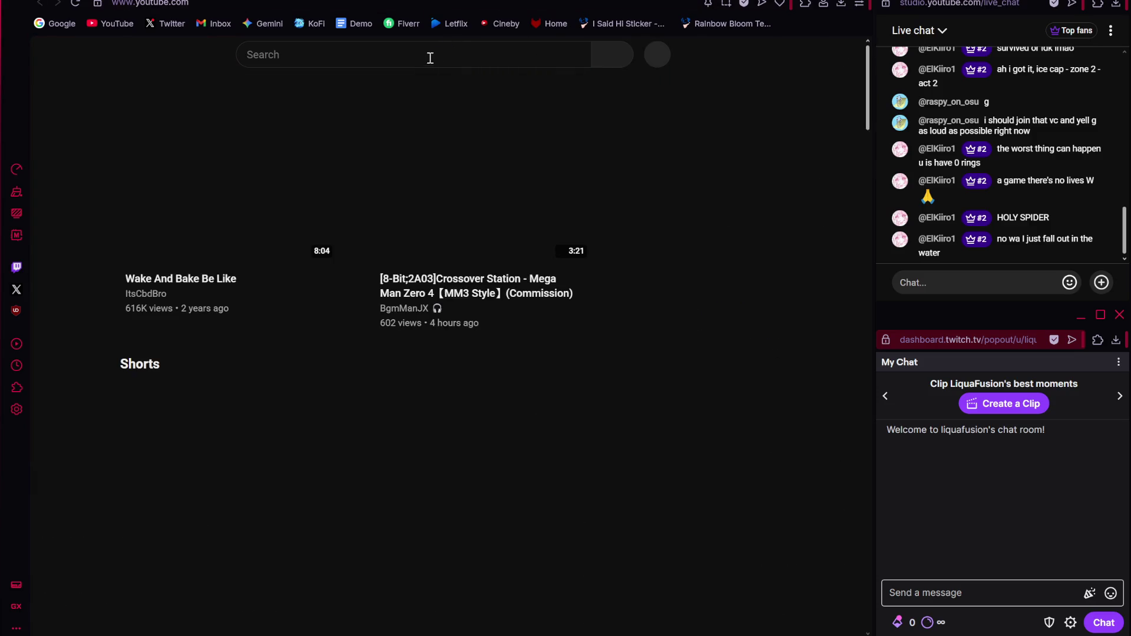
click(429, 55)
text(my ass is)
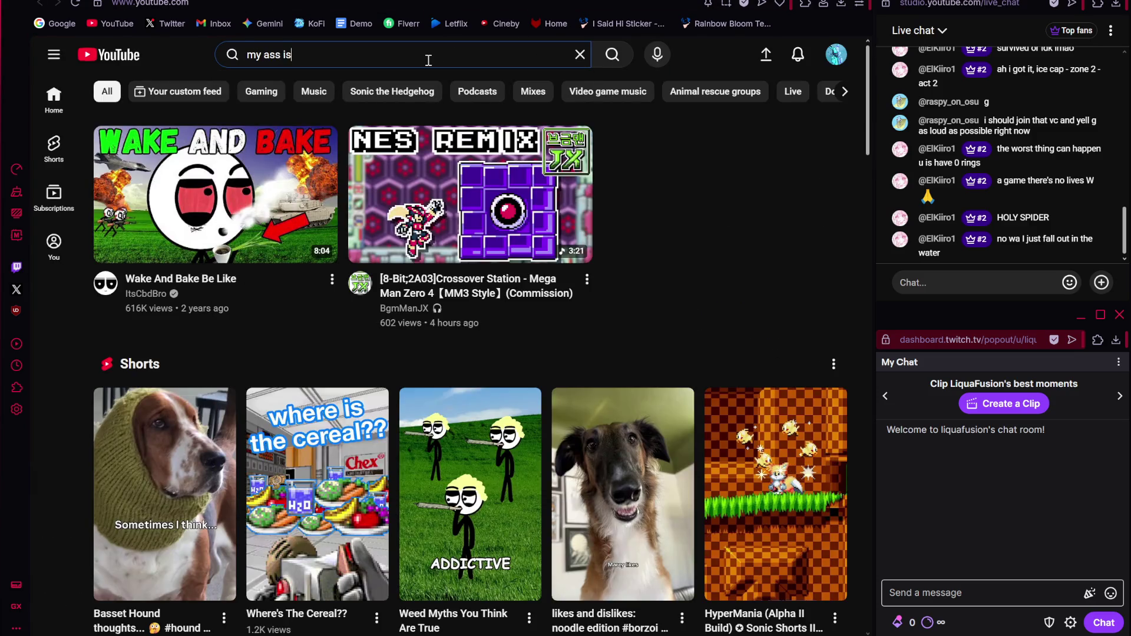
text( heavy)
key(Return)
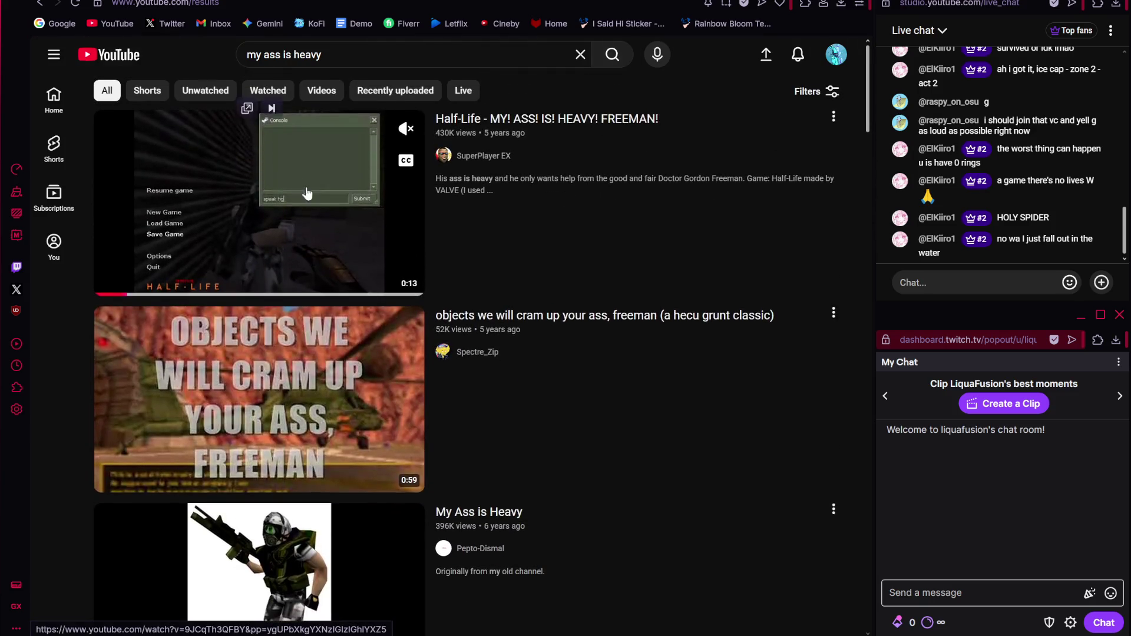
- Open the My Ass is Heavy video, unmute it at full volume and play it
scroll(354, 383, down, 2)
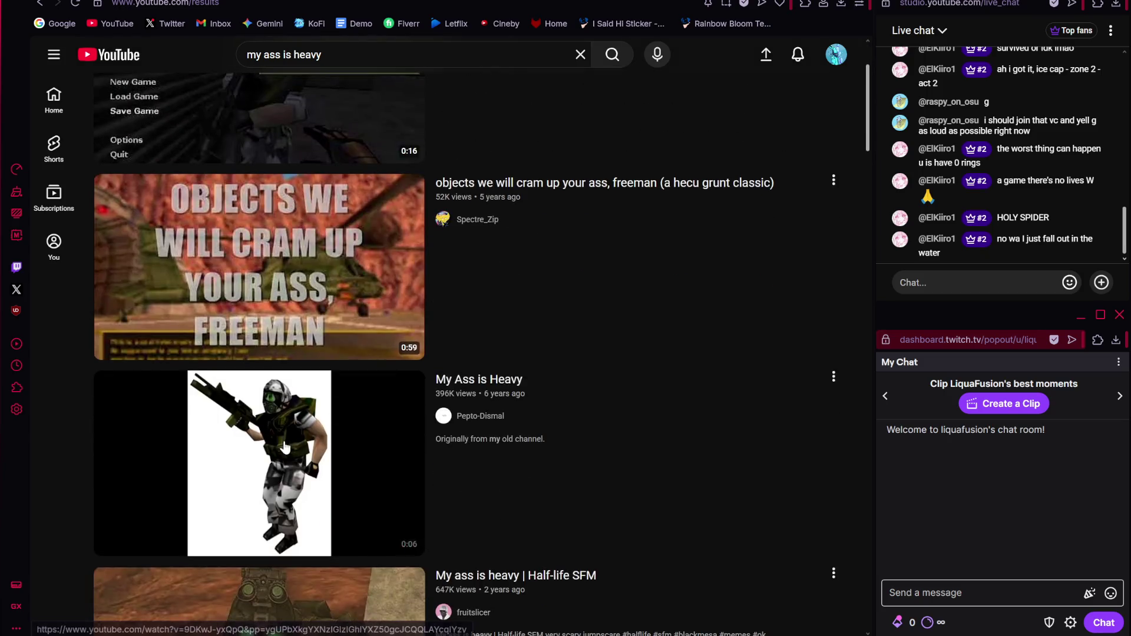
right_click(285, 442)
key(Escape)
click(259, 459)
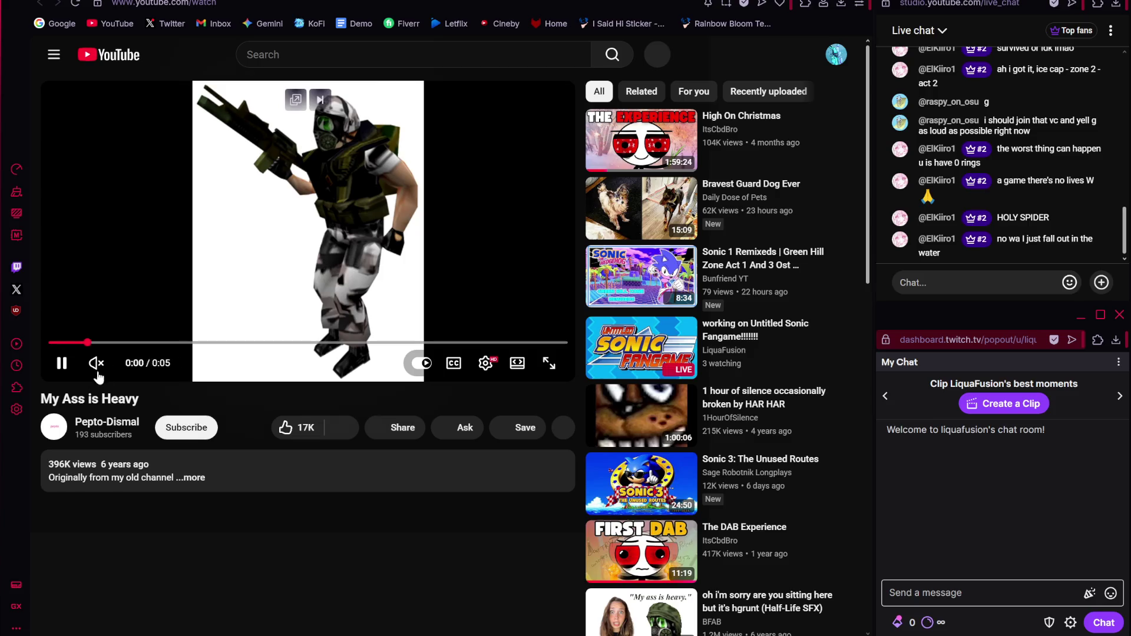
click(172, 291)
drag(115, 363, 140, 363)
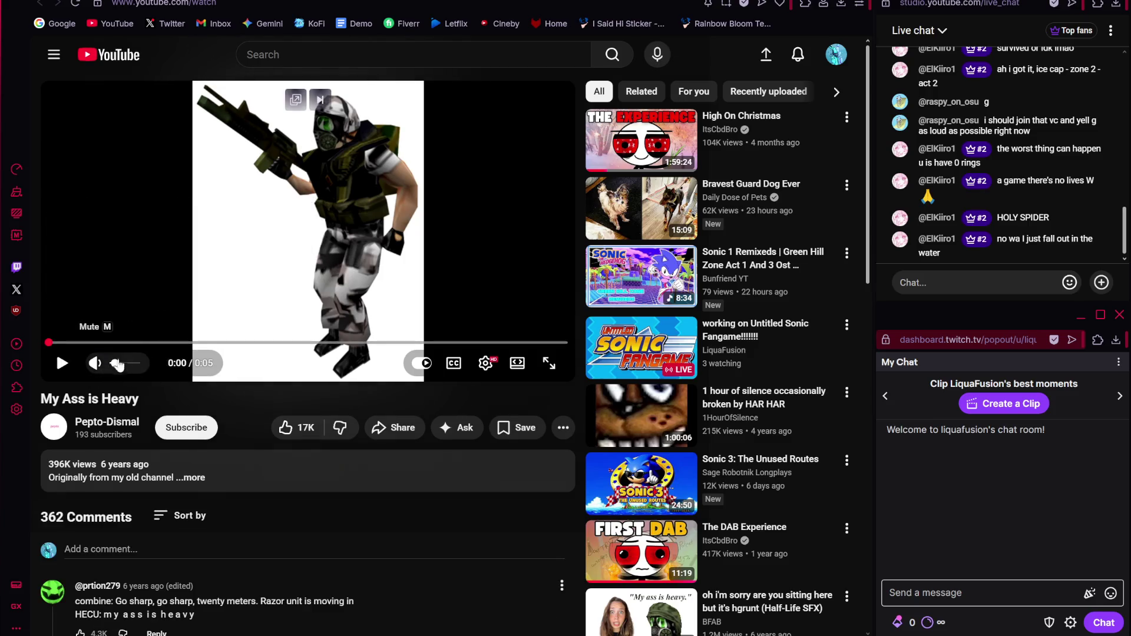
click(245, 283)
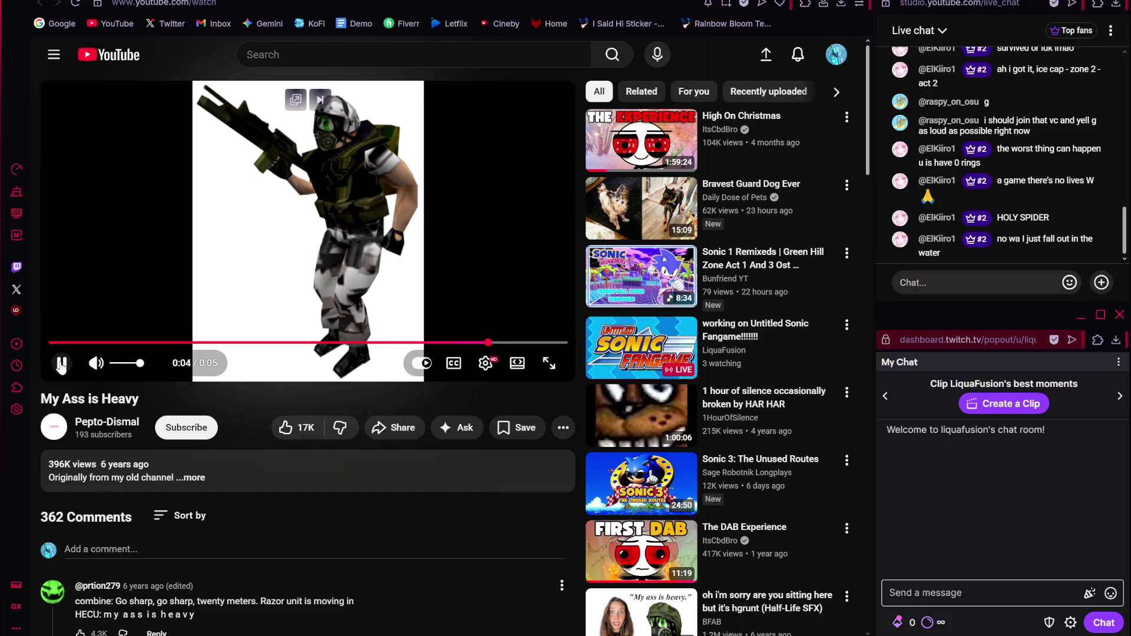
- Copy the video's share link and send it in Discord's Main_VC chat
click(412, 430)
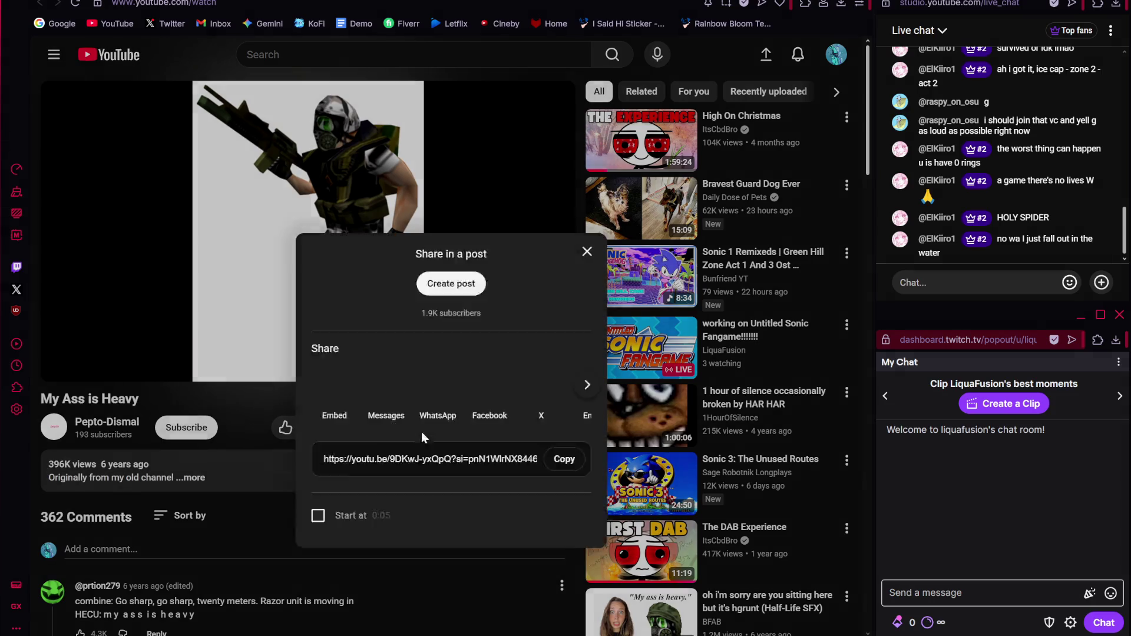
click(565, 389)
key(alt+Tab)
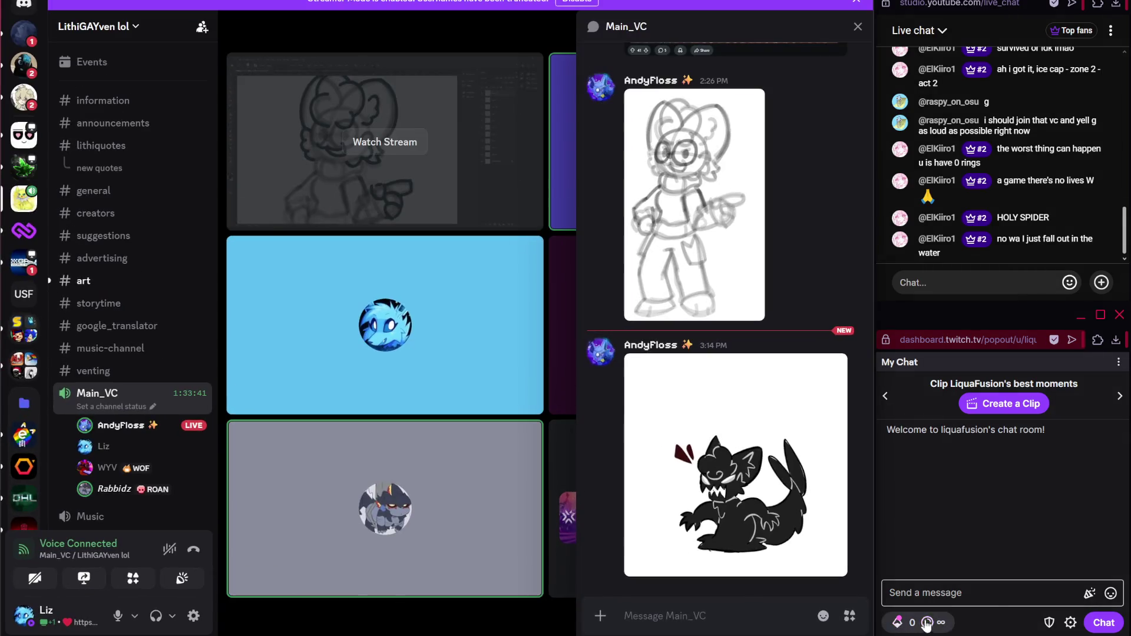
click(720, 618)
key(ctrl+v)
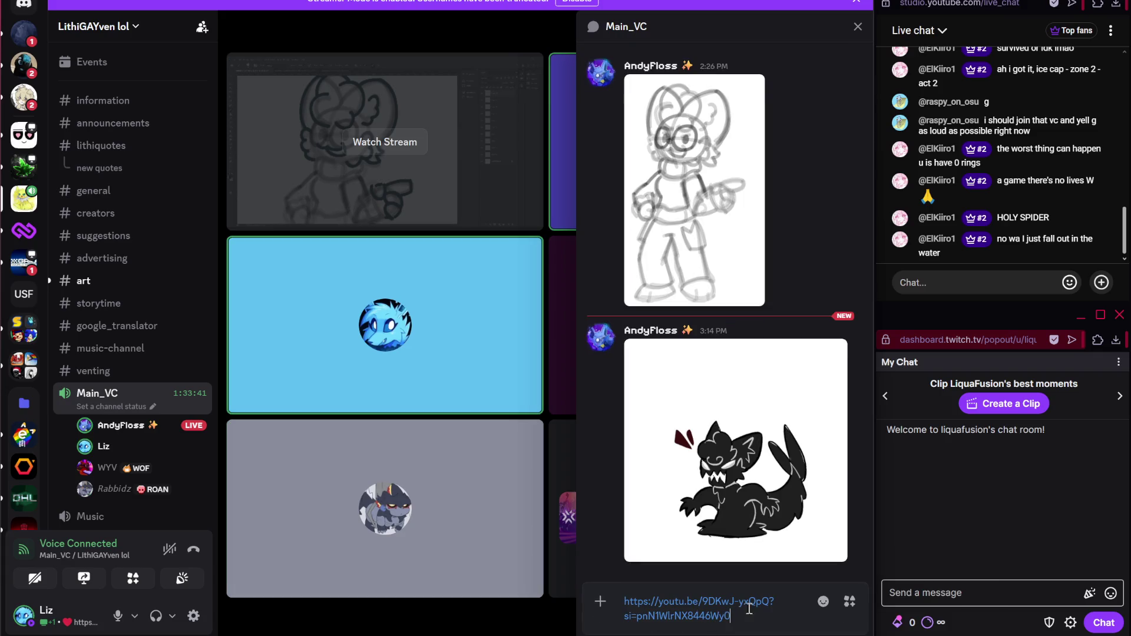
key(Return)
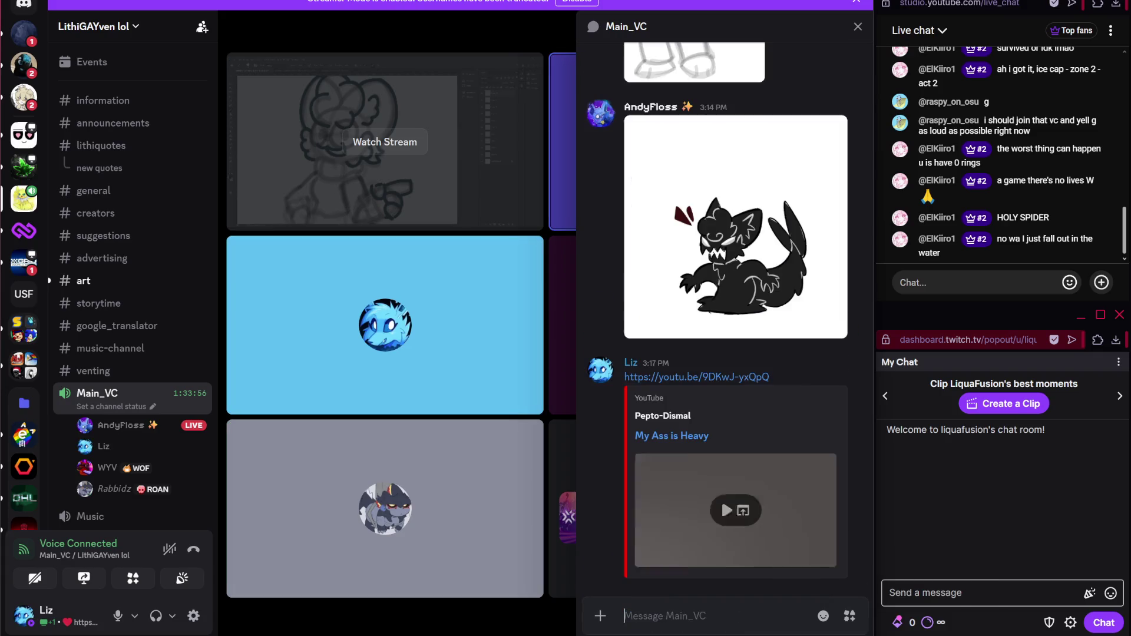
key(alt+Tab)
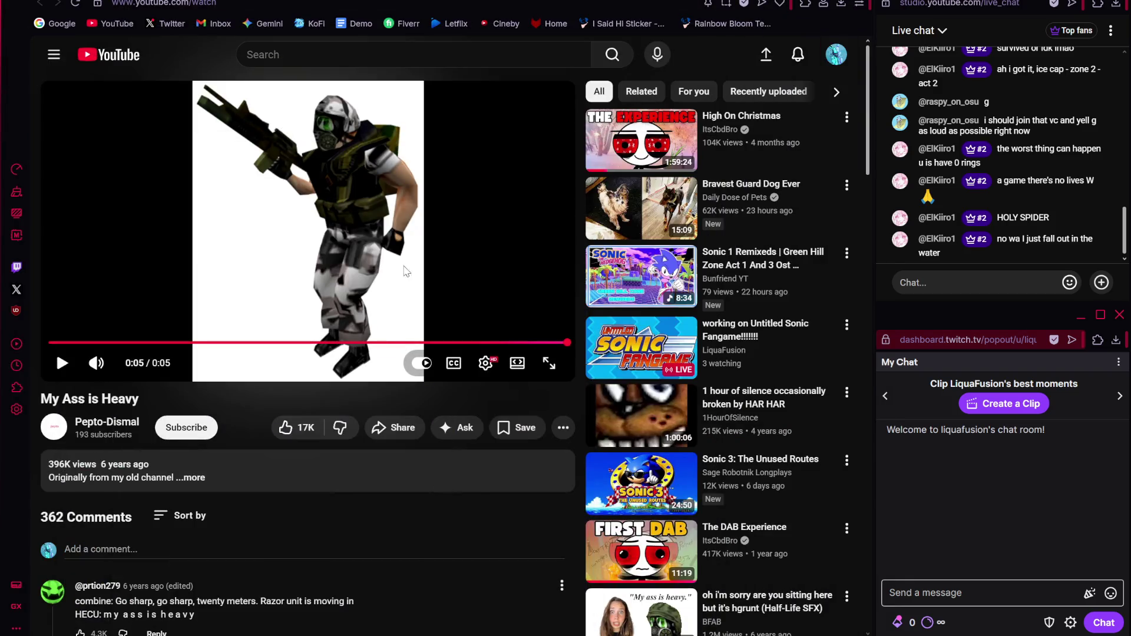
- Replay the video, then open the Half-Life 'MY! ASS! IS! HEAVY! FREEMAN!' result
click(59, 365)
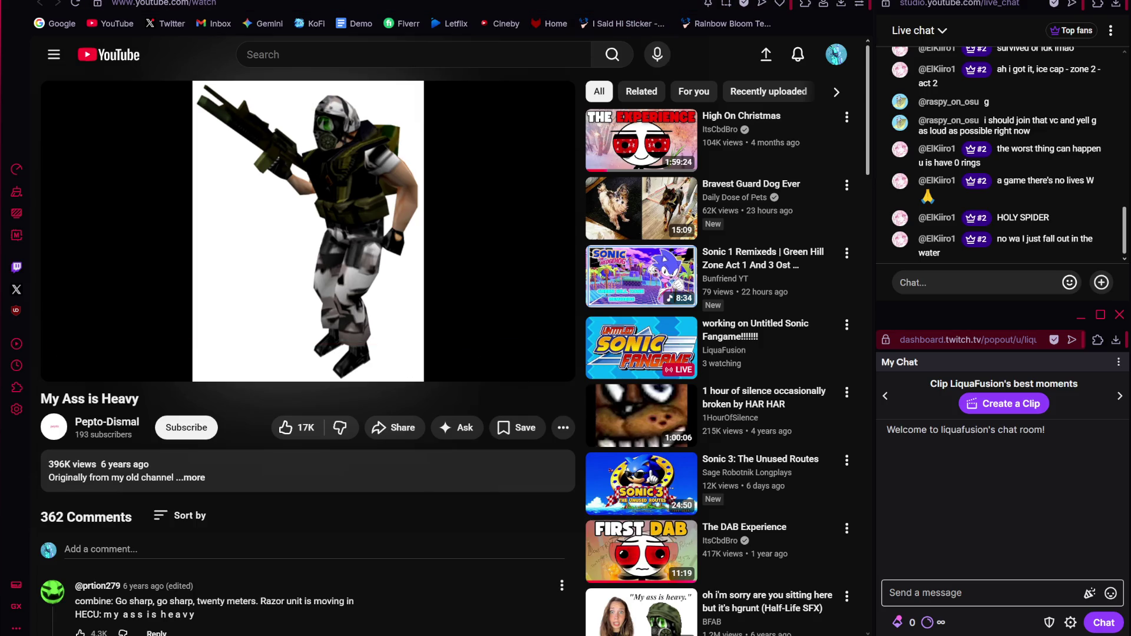
key(alt+Left)
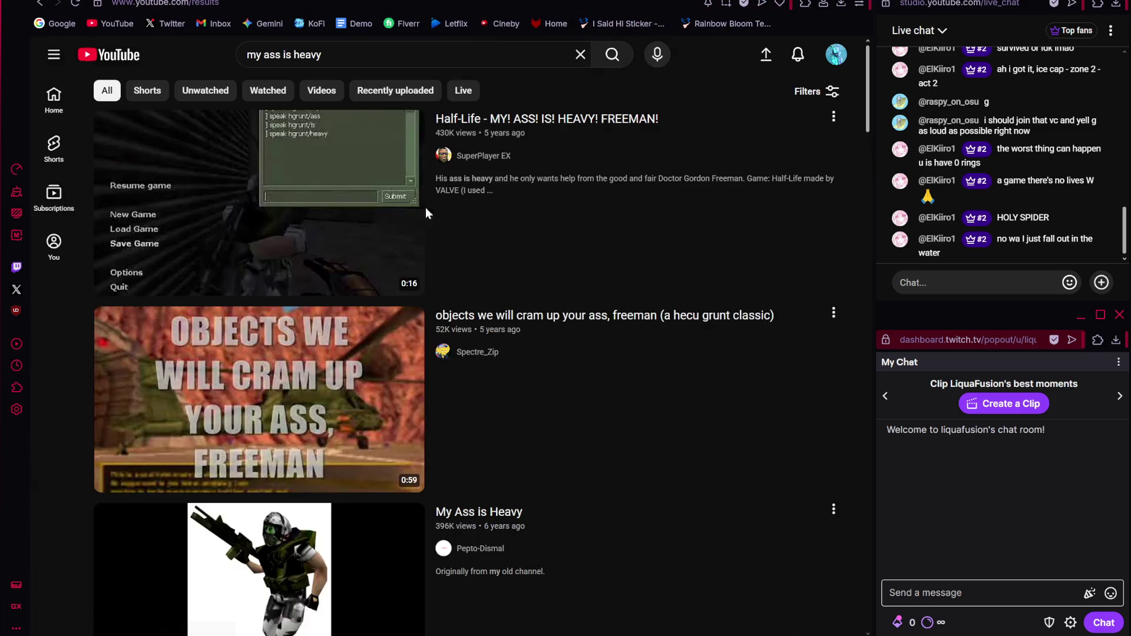
click(245, 238)
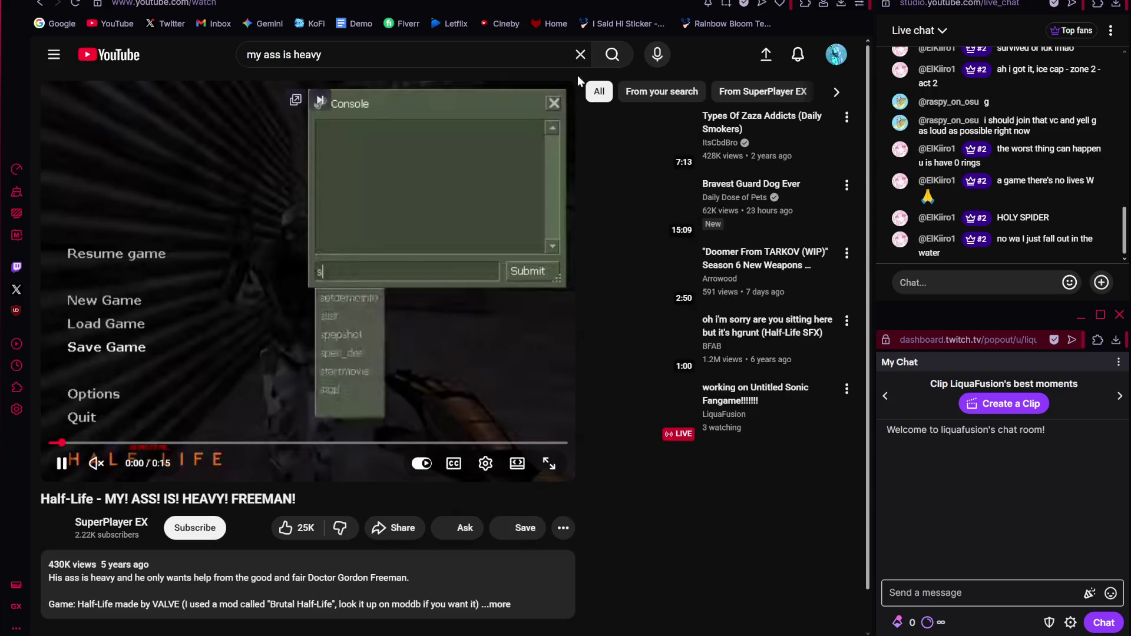
click(580, 54)
click(154, 497)
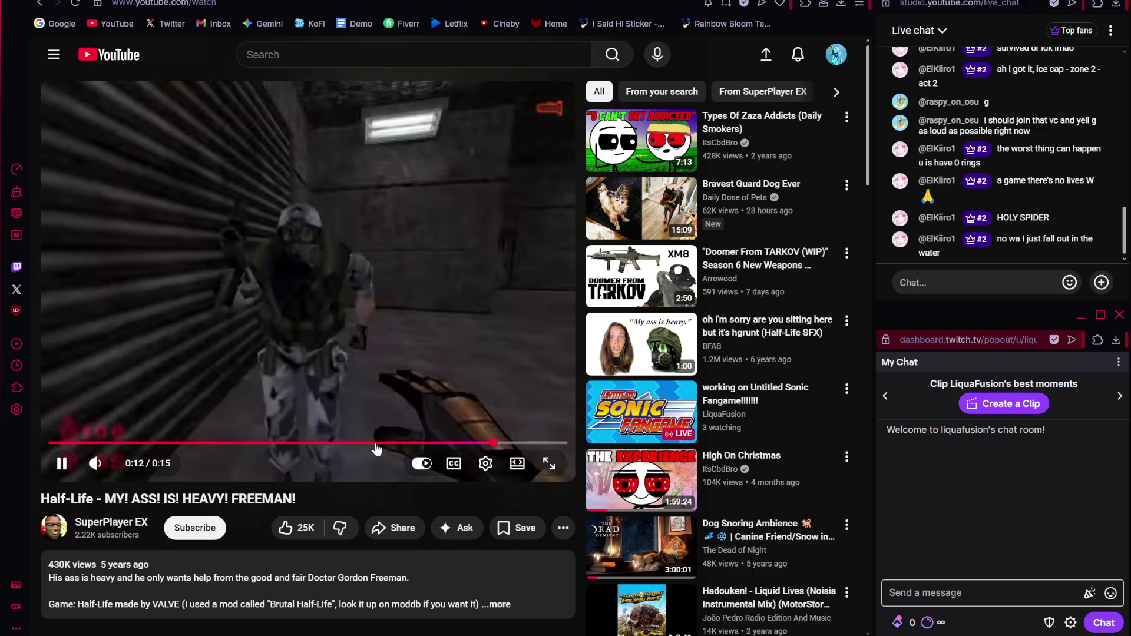
- Rewind and unmute the Freeman video, then cancel the up-next autoplay
key(Left)
key(m)
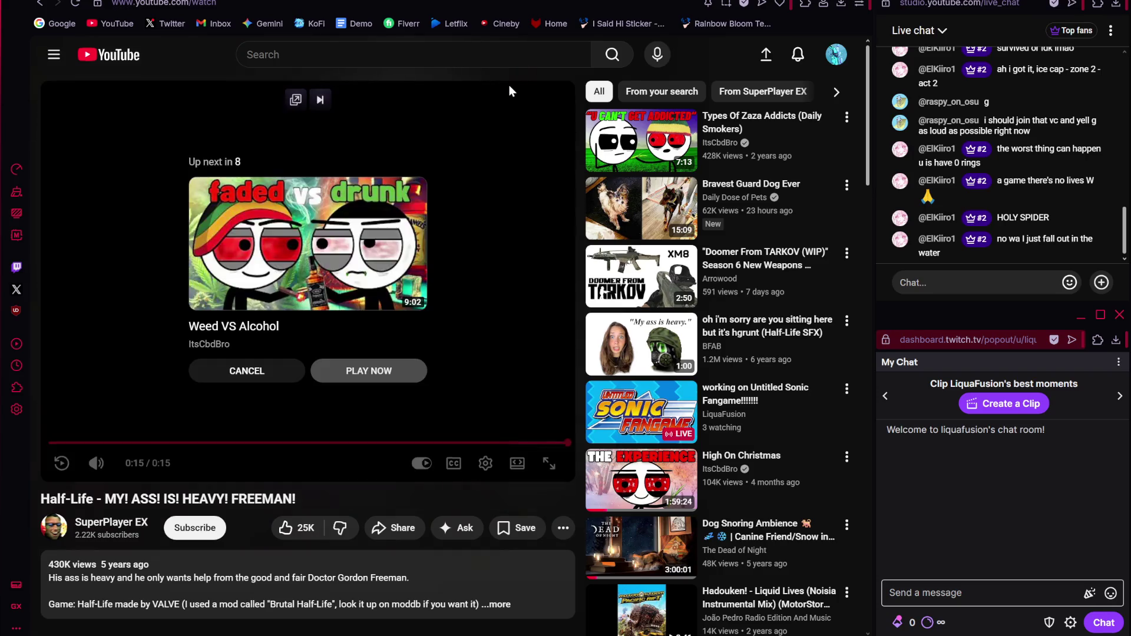
click(261, 383)
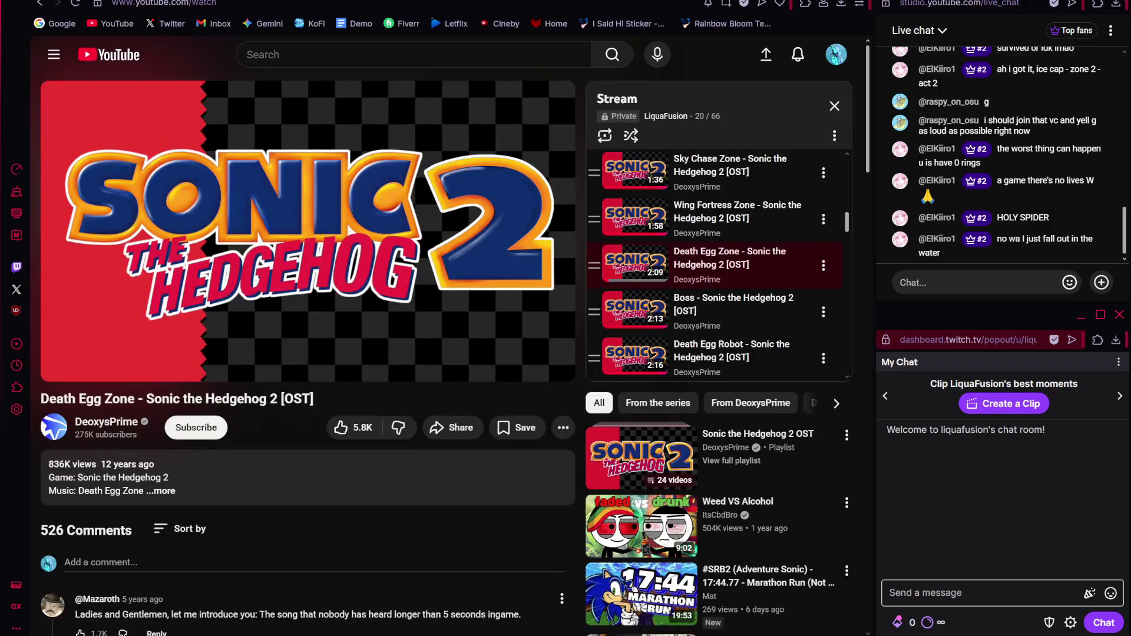
- Pause the soundtrack and pan the room view right across the level
click(309, 192)
key(alt+Tab)
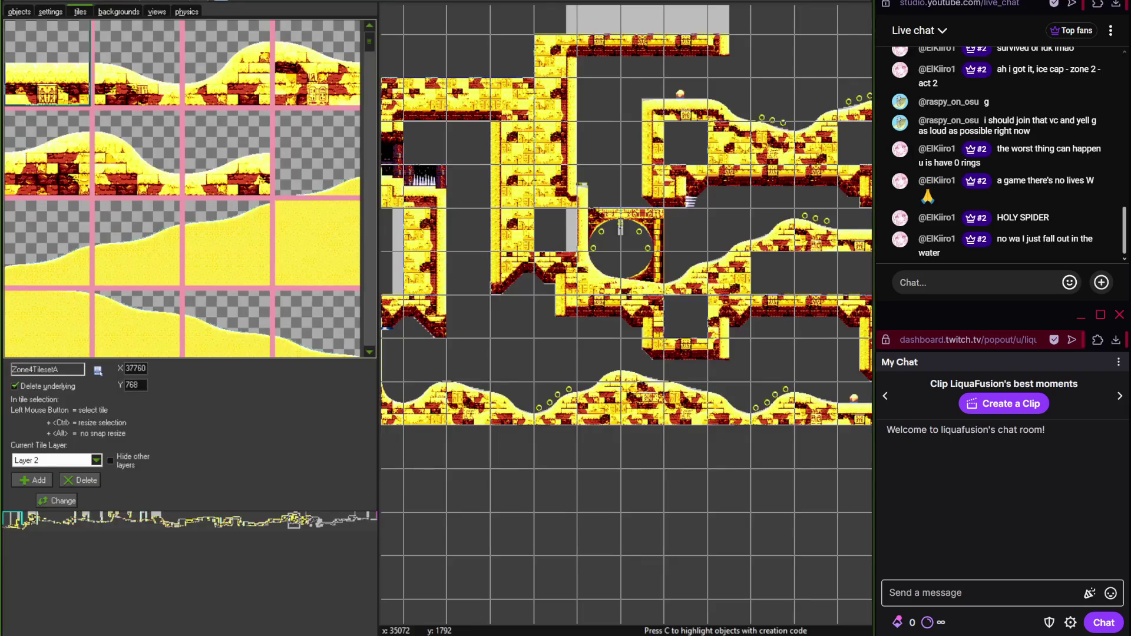
key(Left)
key(Left)
key(Left)
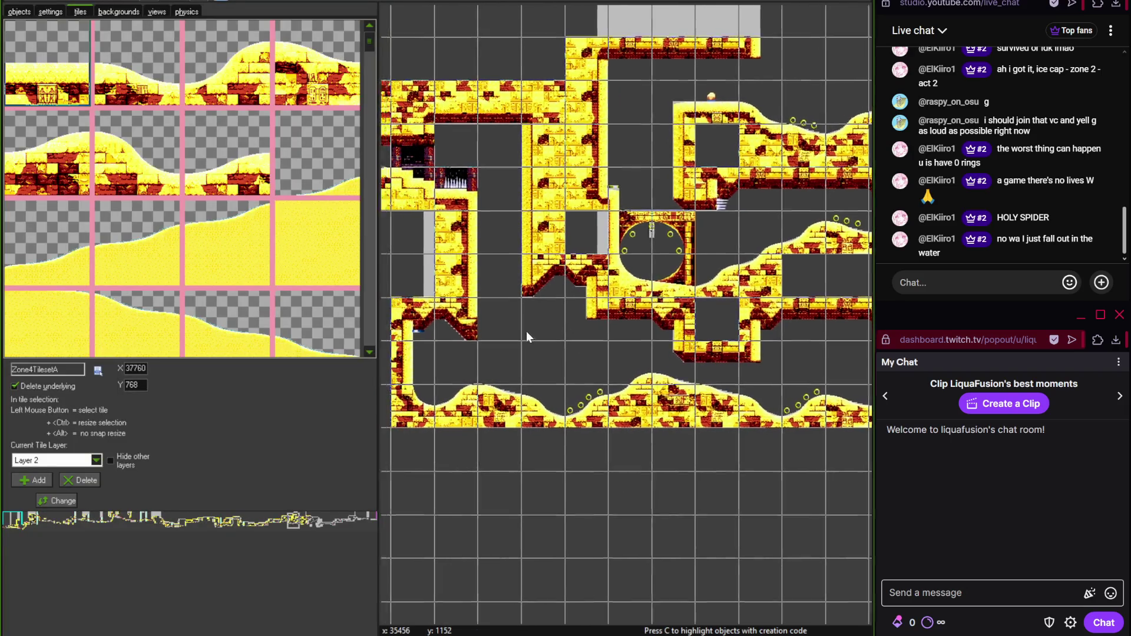
key(Right)
key(Right)
key(Right)
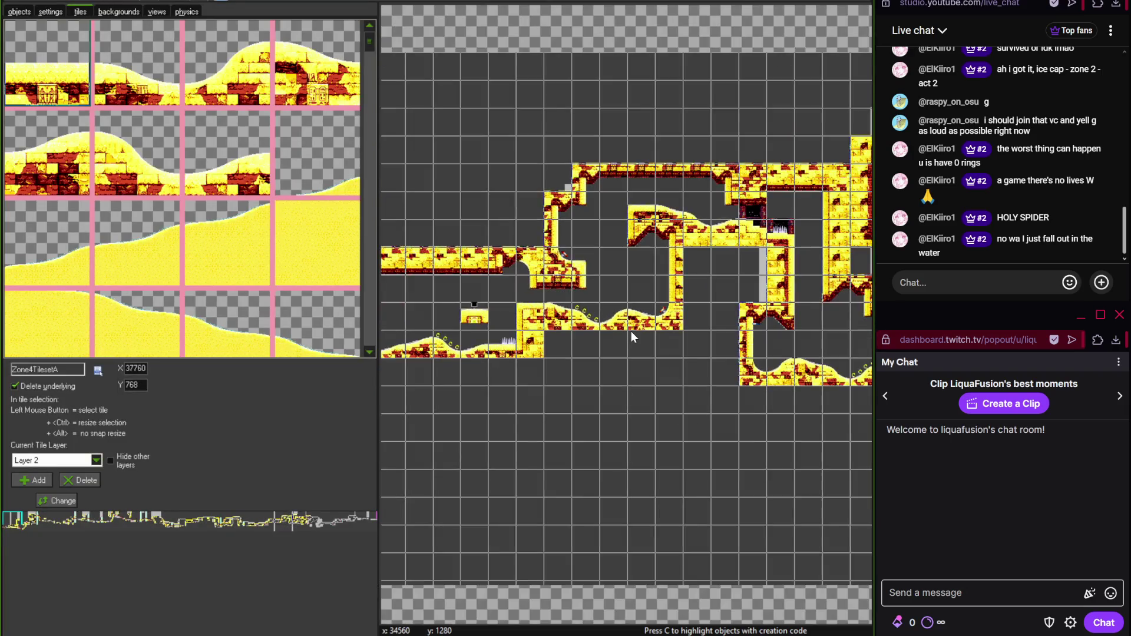
key(Right)
key(Right)
key(Right)
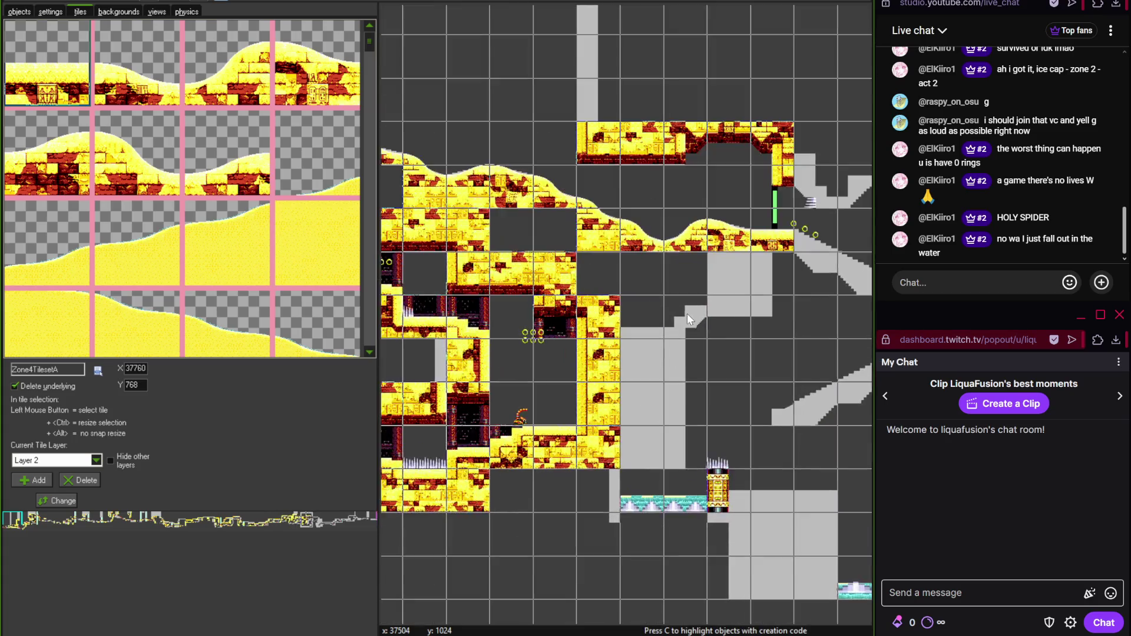
- Delete the extra sand tile at the lower ledge's right end and scroll the palette toward bricks
scroll(609, 299, up, 3)
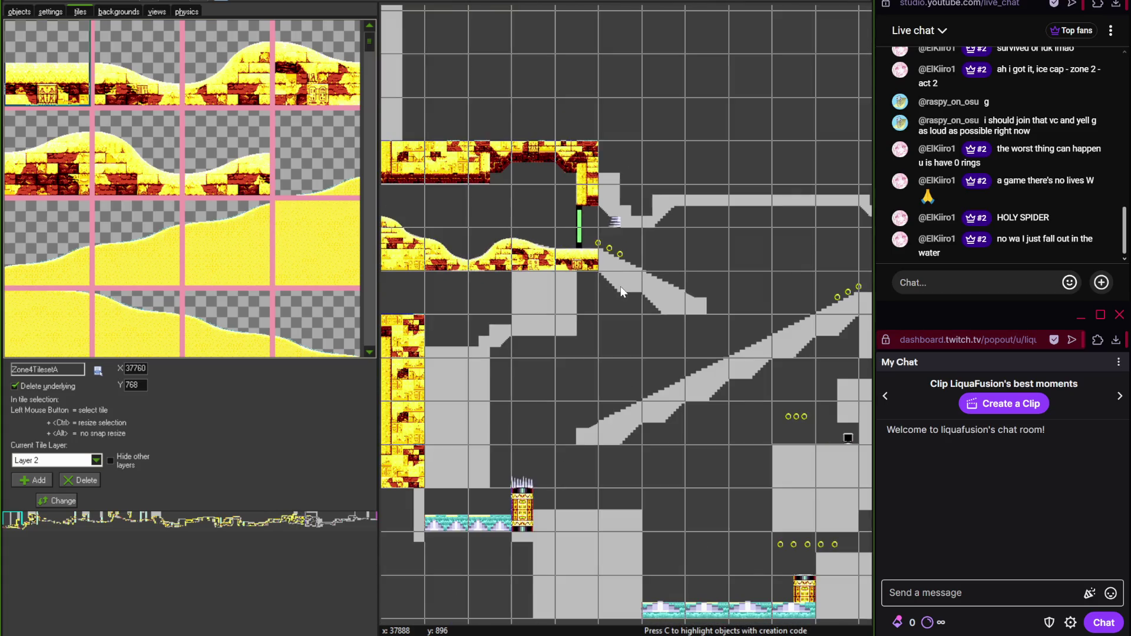
scroll(621, 275, down, 2)
scroll(629, 287, up, 2)
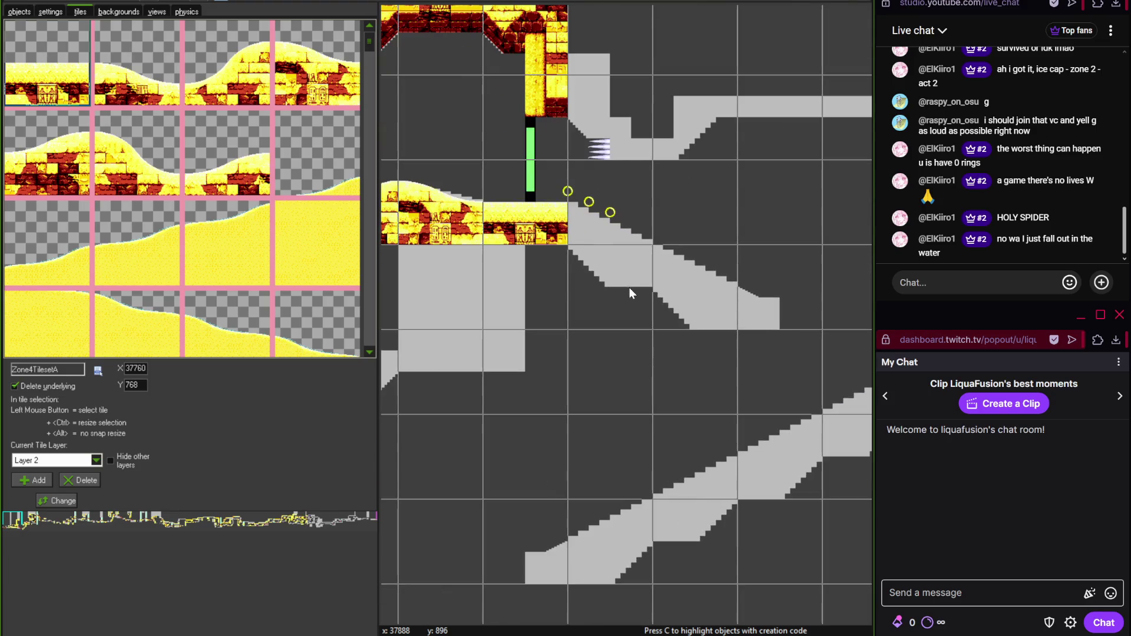
scroll(555, 277, down, 2)
scroll(525, 376, up, 2)
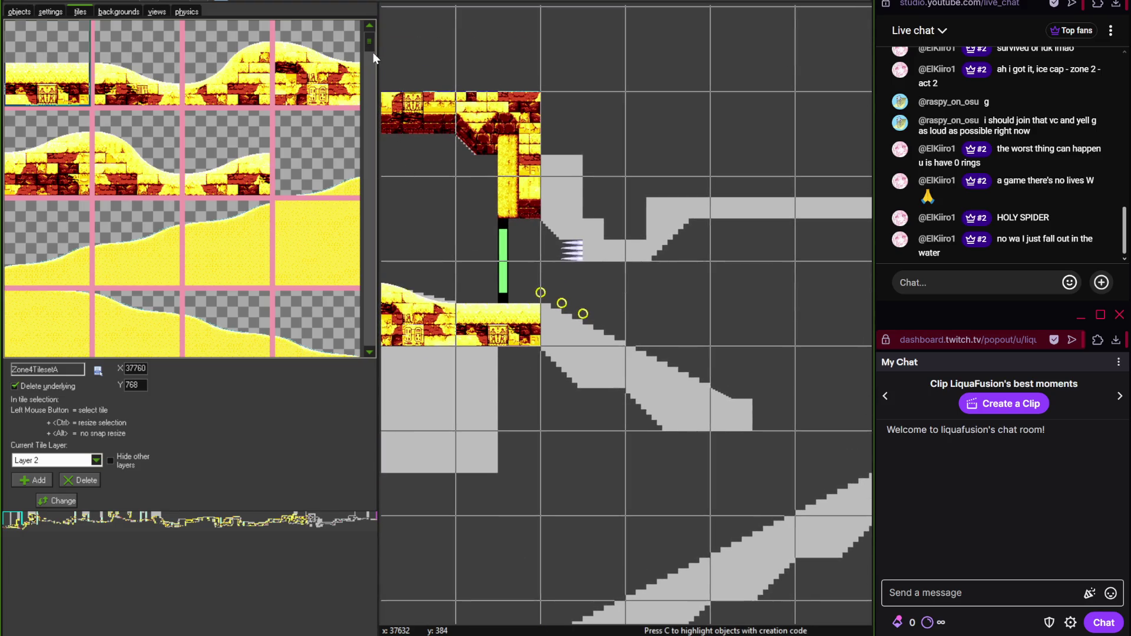
right_click(531, 322)
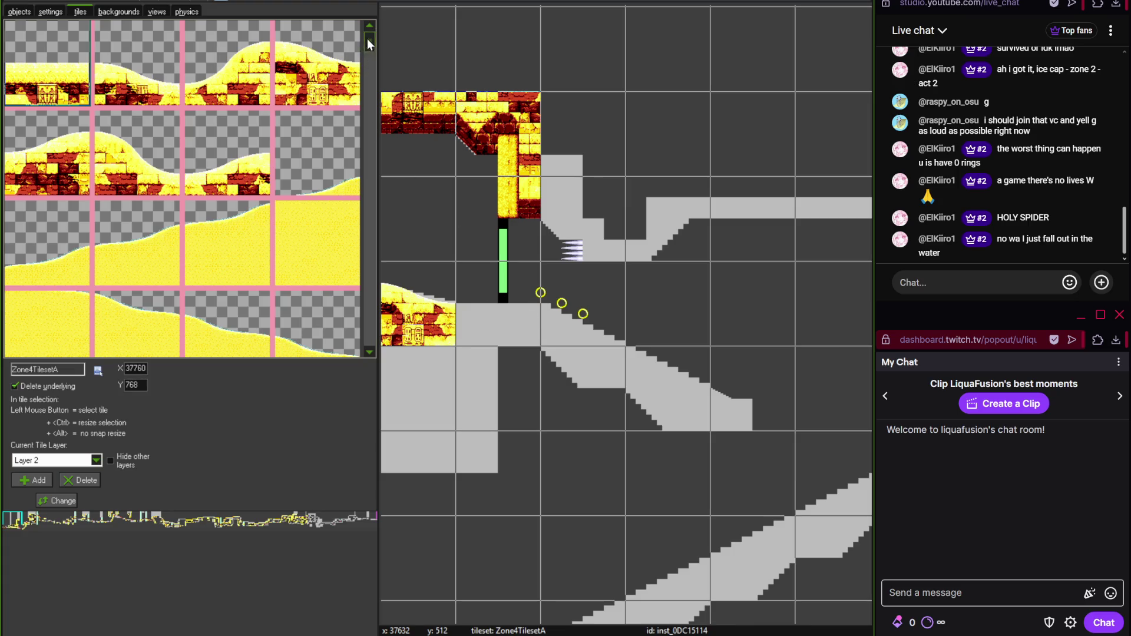
mouse_move(367, 39)
mouse_down()
mouse_move(361, 235)
mouse_move(378, 182)
mouse_up()
- Place a corner brick beside the spike ledge and slope bricks on the lower ramp and its top
click(49, 287)
click(583, 241)
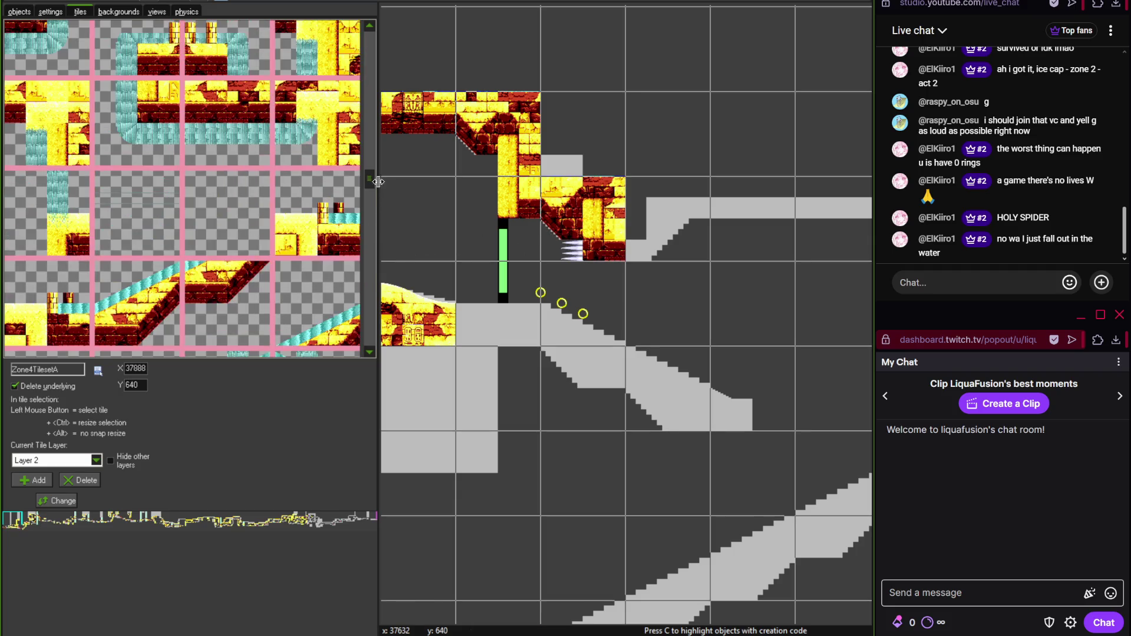
scroll(371, 201, down, 5)
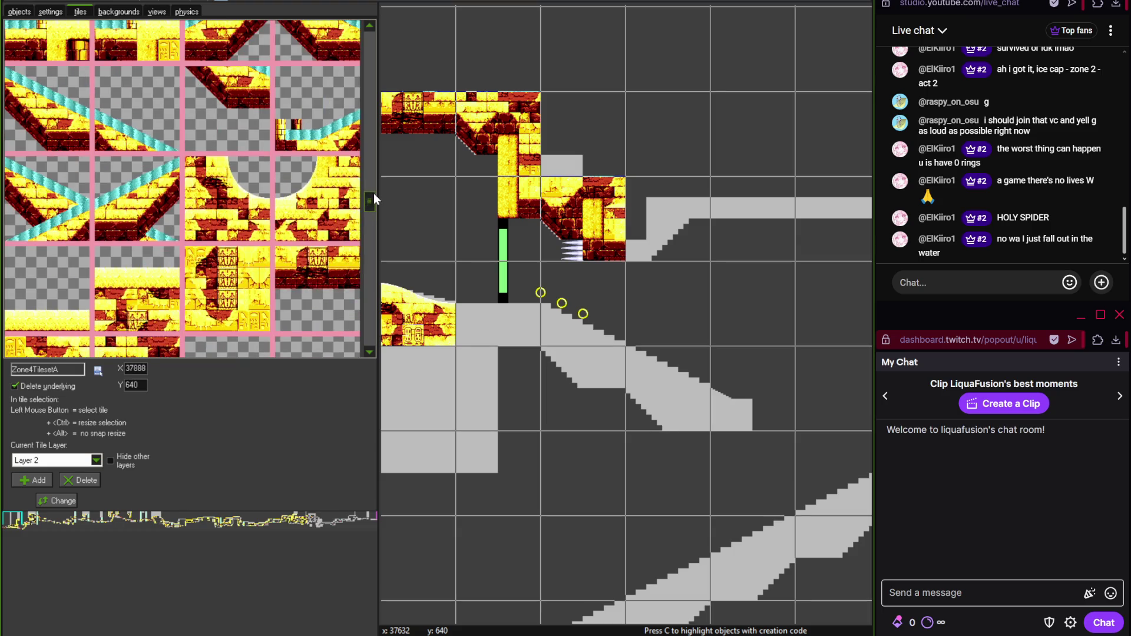
click(34, 137)
click(651, 391)
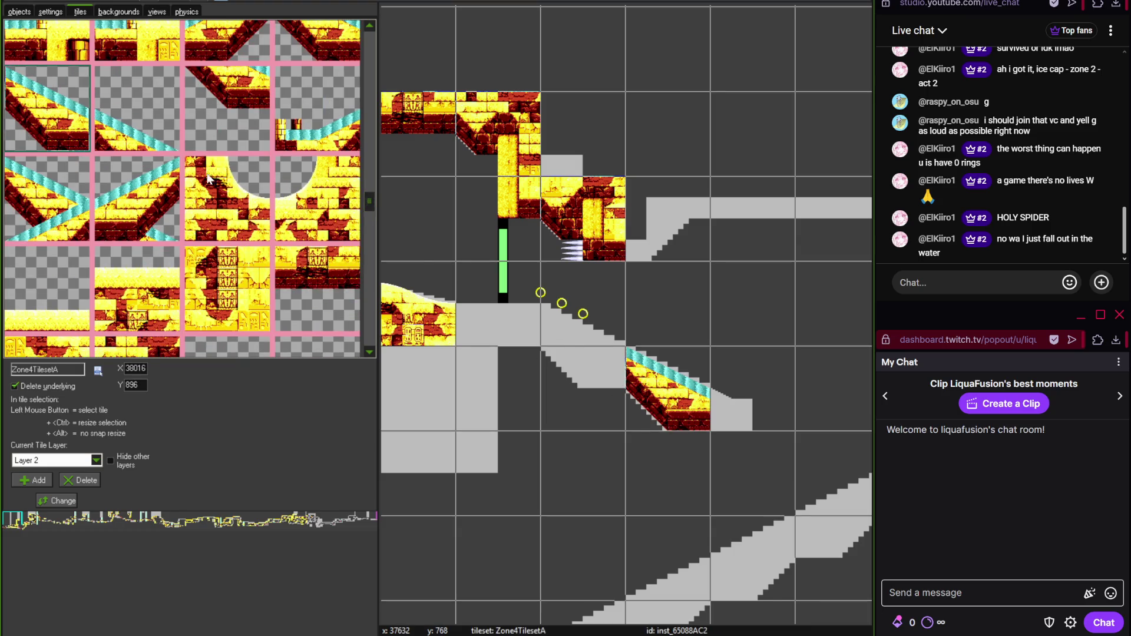
click(136, 107)
click(537, 329)
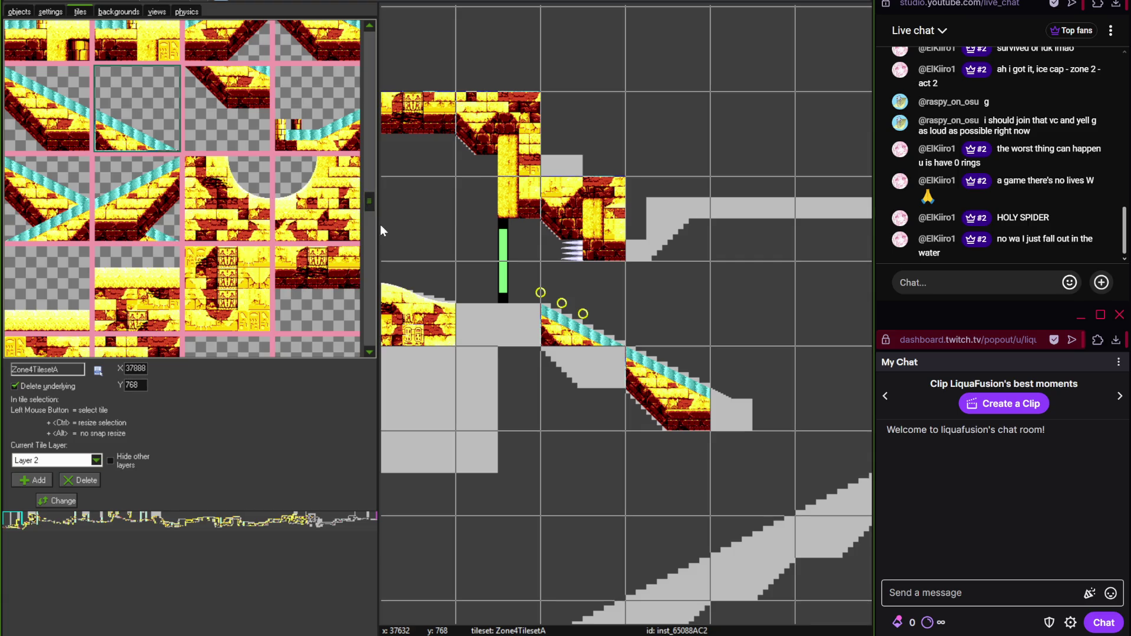
- Fill the middle of the ramp with the adjoining slope brick, checking the reference map
scroll(371, 189, up, 4)
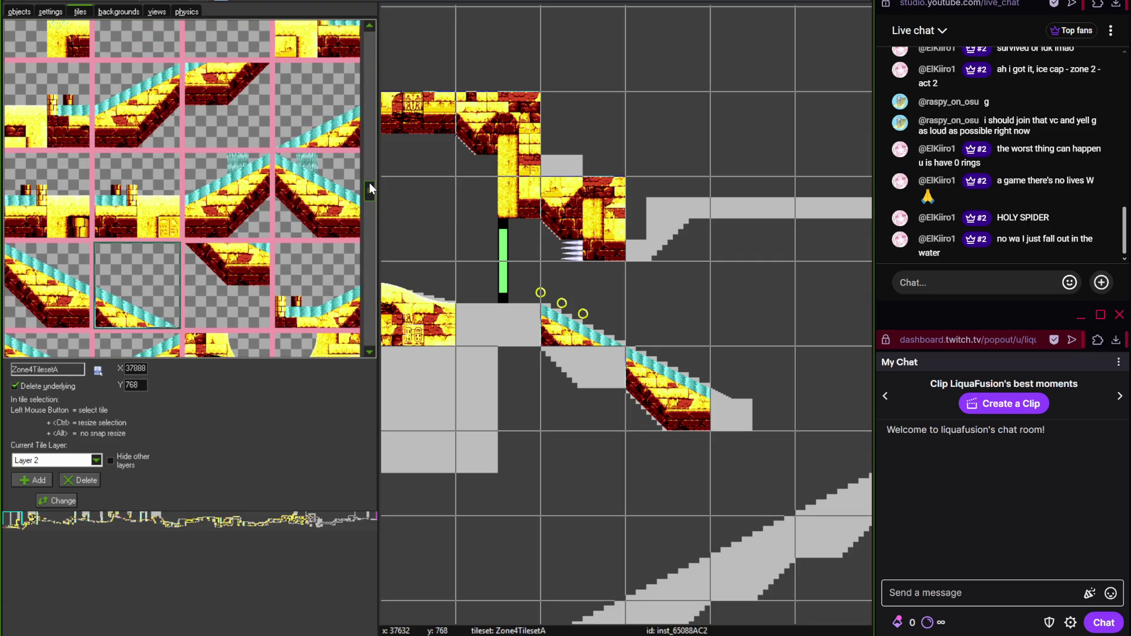
mouse_move(370, 186)
mouse_down()
mouse_move(366, 204)
mouse_move(369, 168)
mouse_move(365, 196)
mouse_up()
click(226, 274)
click(583, 377)
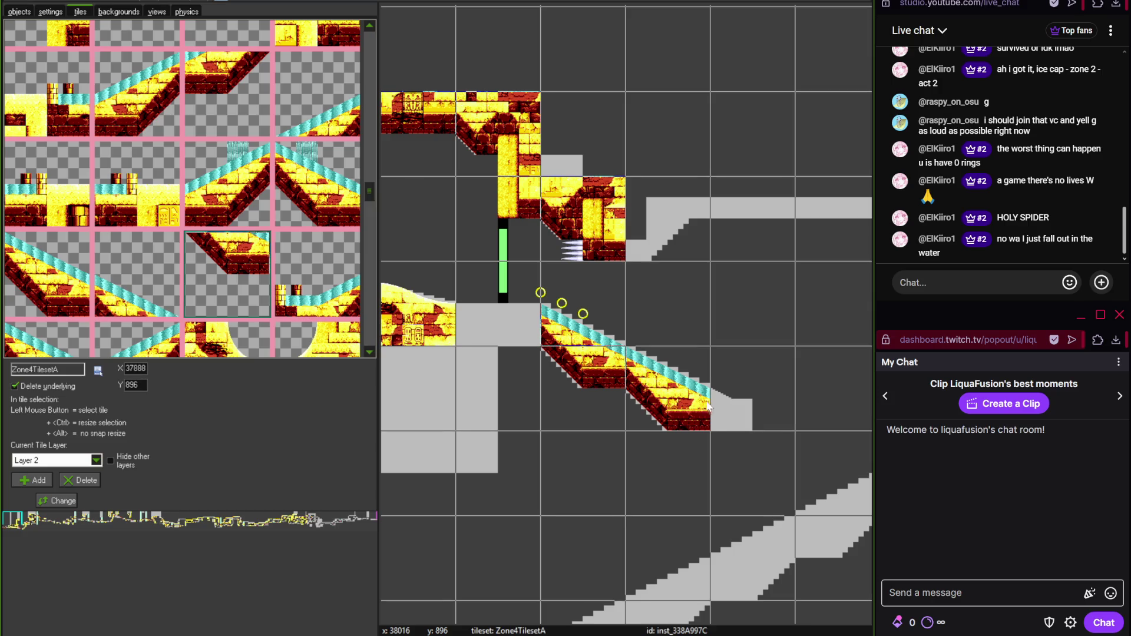
key(alt+Tab)
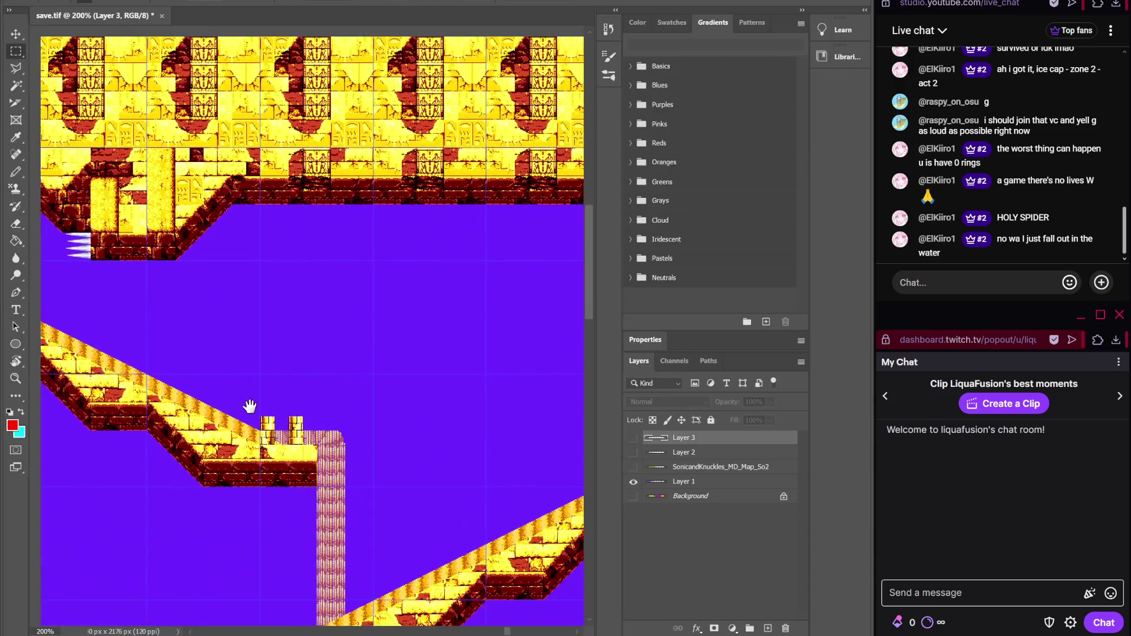
key(alt+Tab)
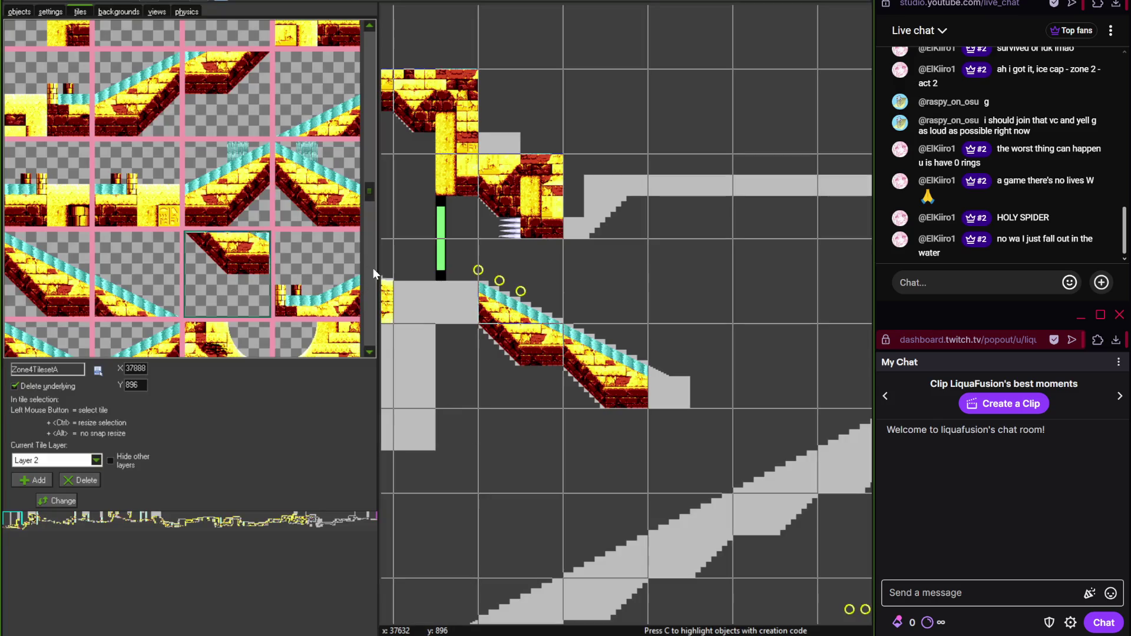
drag(373, 188, 372, 203)
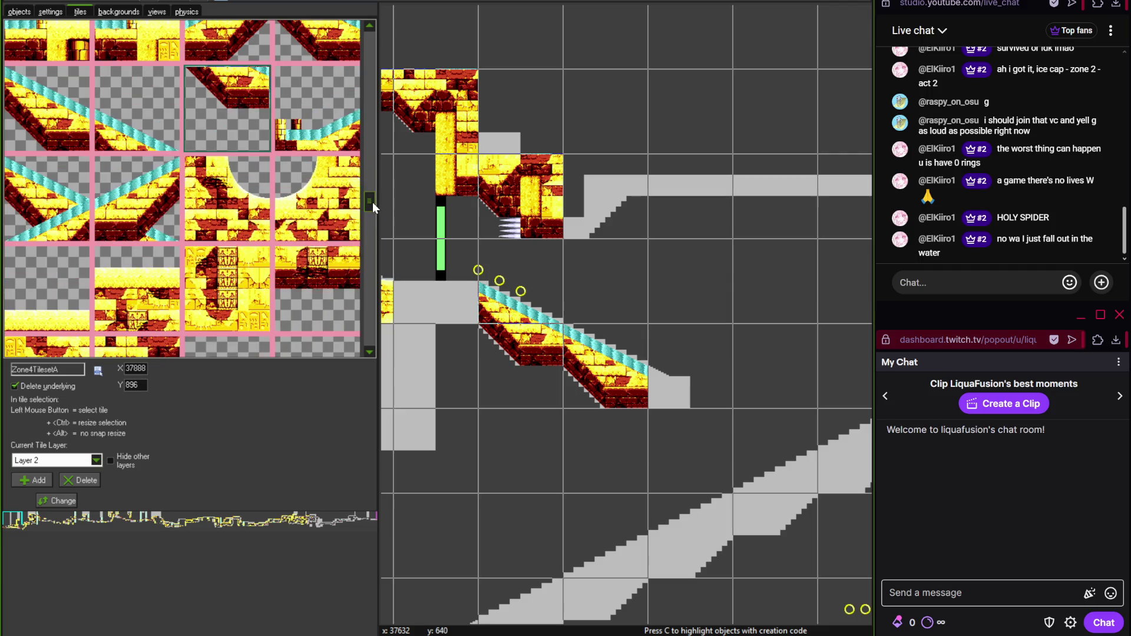
- Add a pillar-topped brick at the stairs' end and a water-edged brick at the lower ramp's start
scroll(375, 195, up, 3)
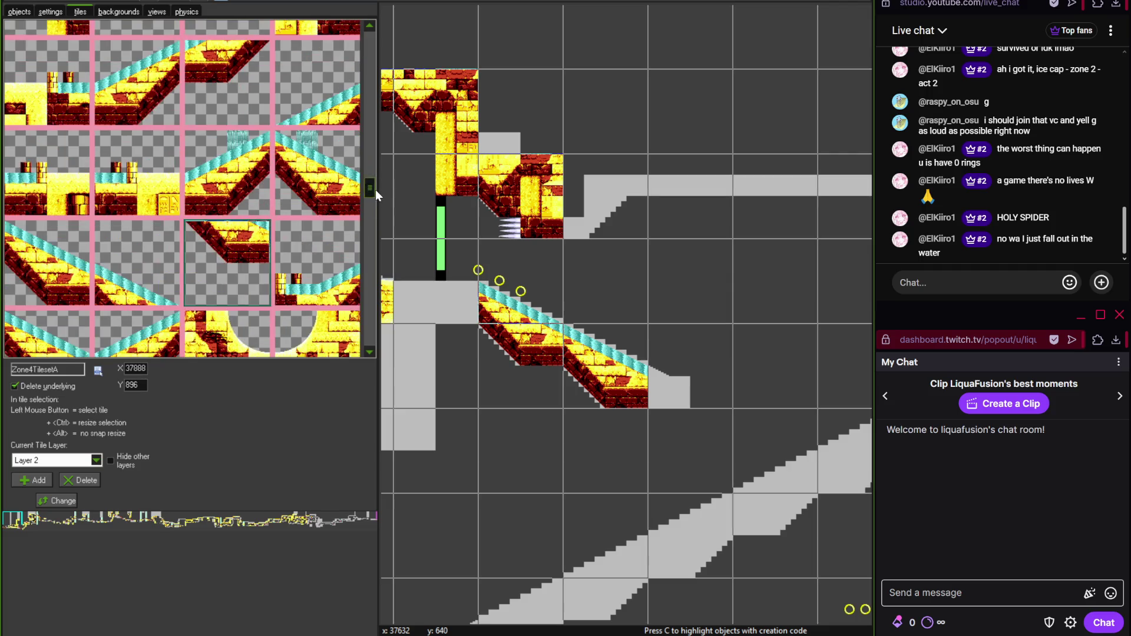
scroll(373, 186, up, 3)
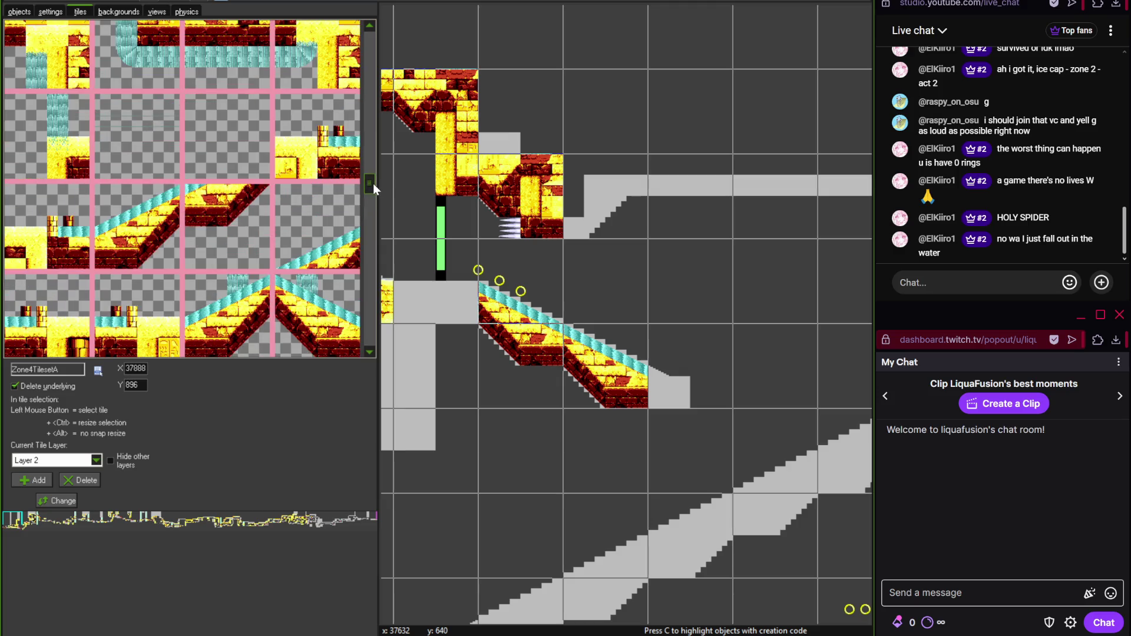
scroll(371, 176, up, 2)
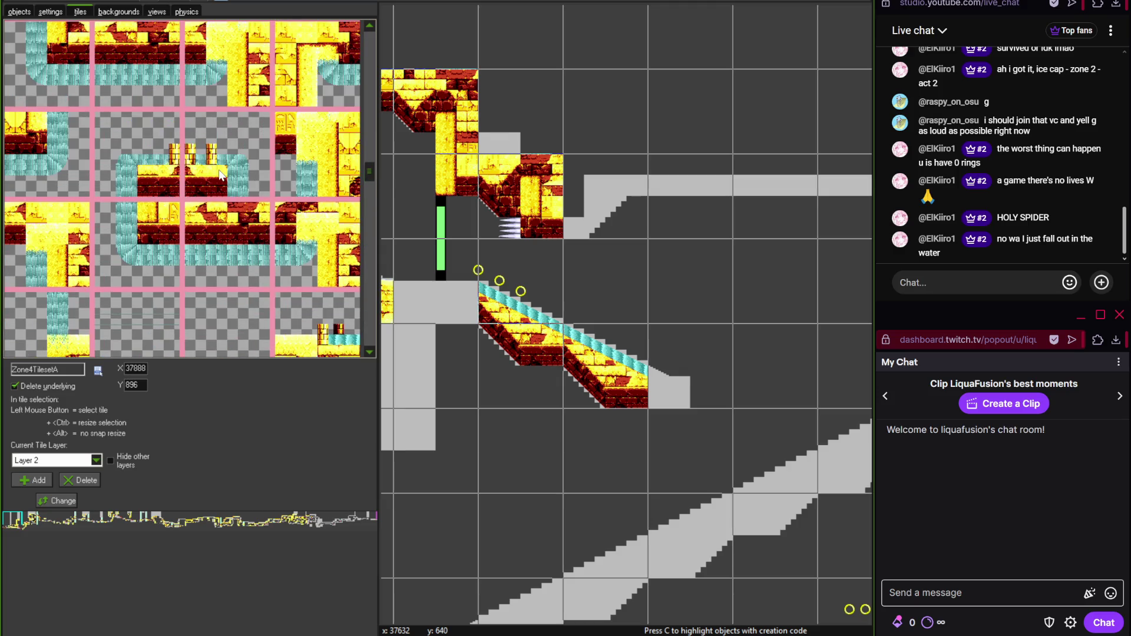
click(221, 176)
click(677, 381)
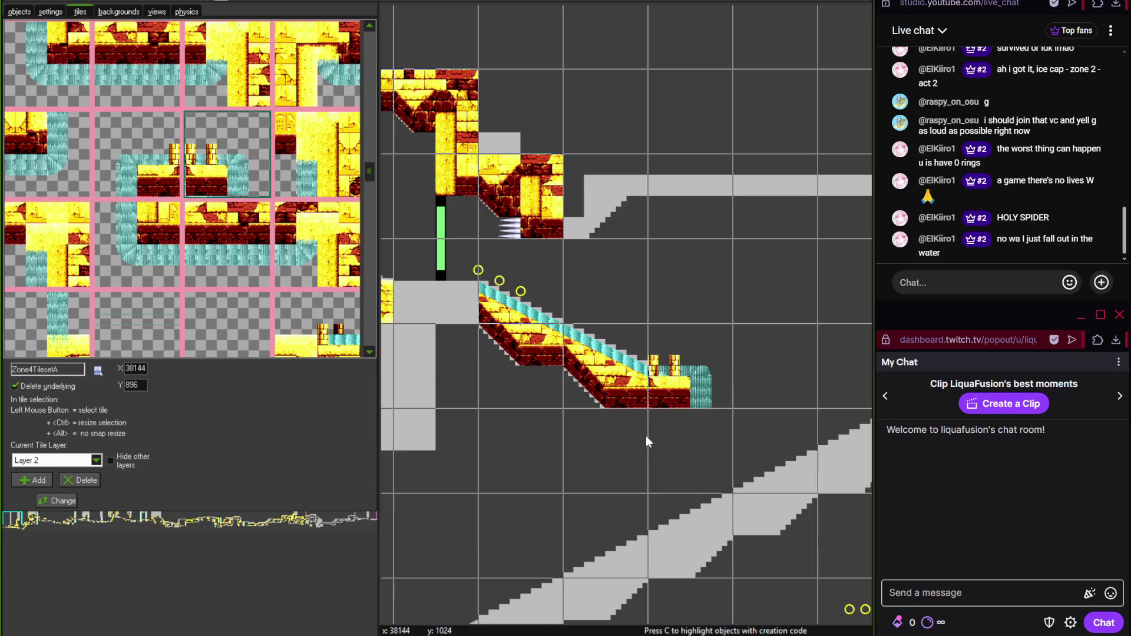
scroll(630, 354, down, 3)
click(144, 168)
click(571, 386)
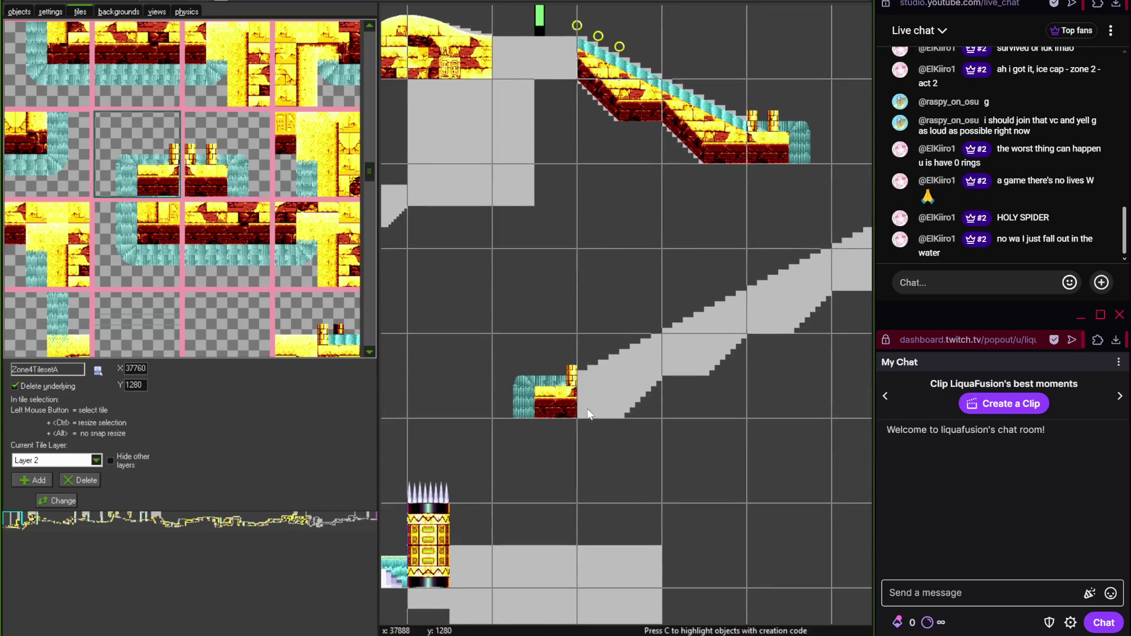
- Compare the room with the reference map, zoom out over the layout, and close the room editor
scroll(633, 352, up, 2)
scroll(560, 377, right, 2)
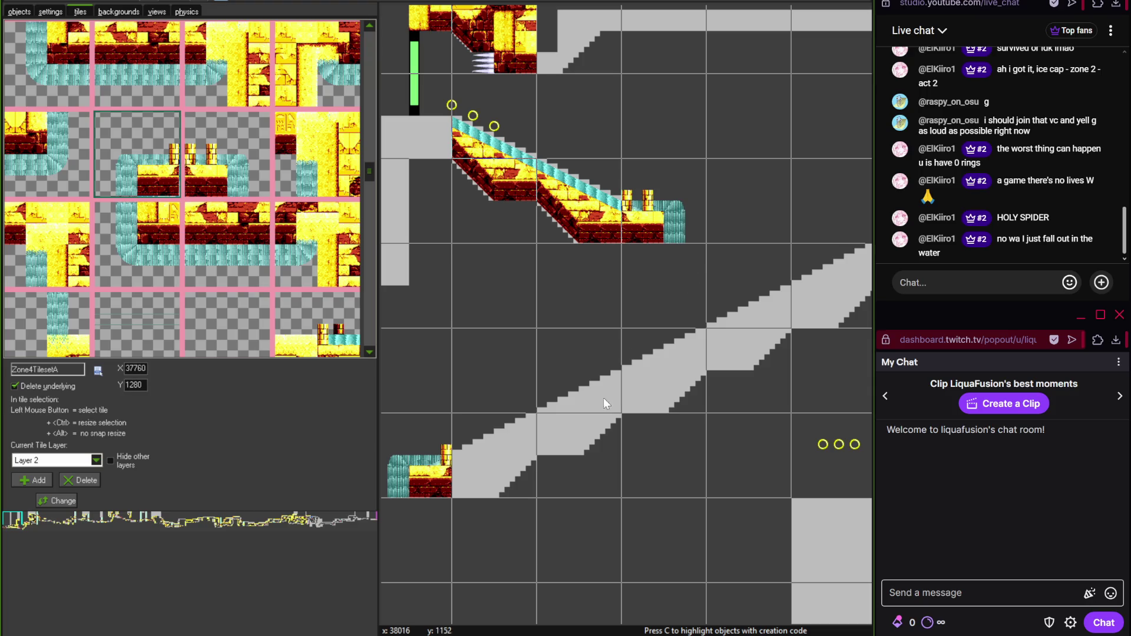
key(alt+Tab)
drag(393, 444, 546, 298)
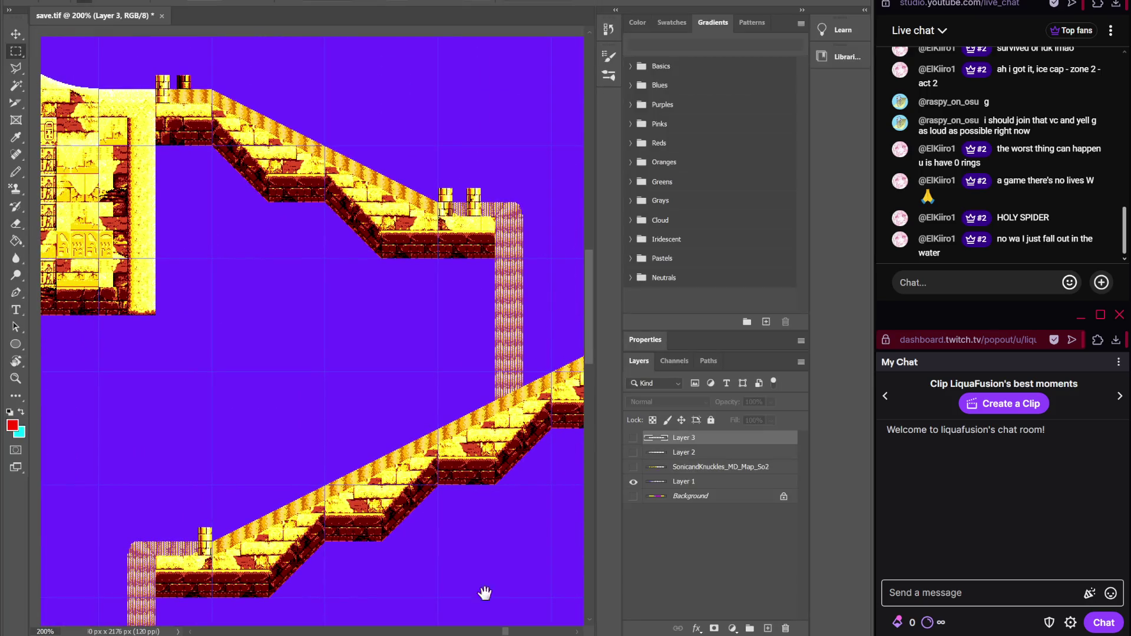
key(alt+Tab)
scroll(434, 384, down, 2)
drag(434, 384, 660, 273)
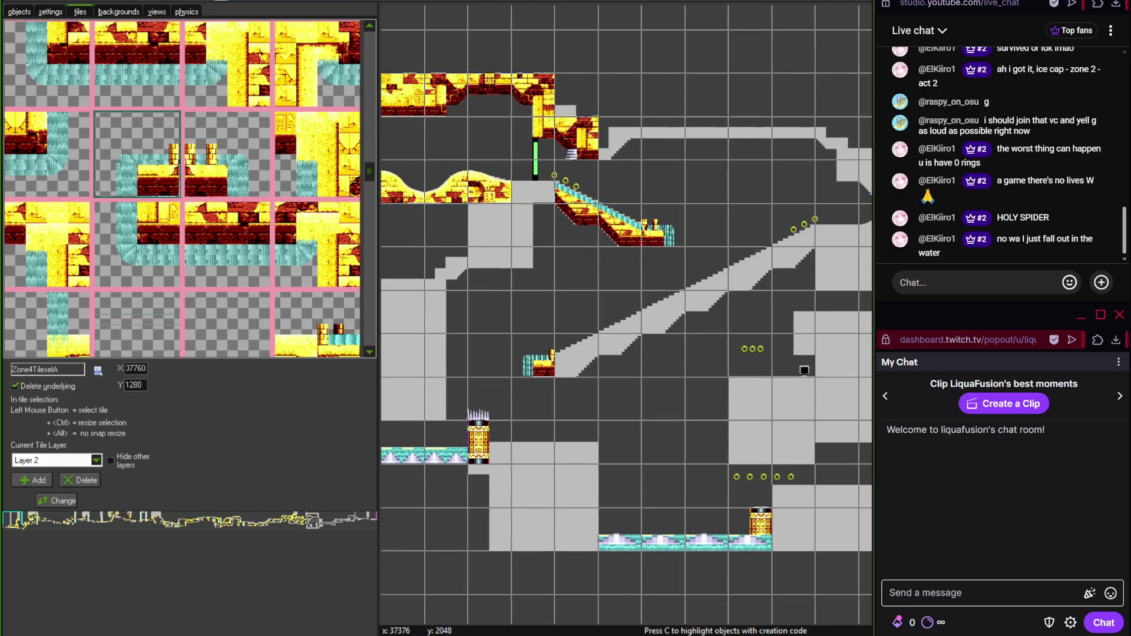
key(alt+Tab)
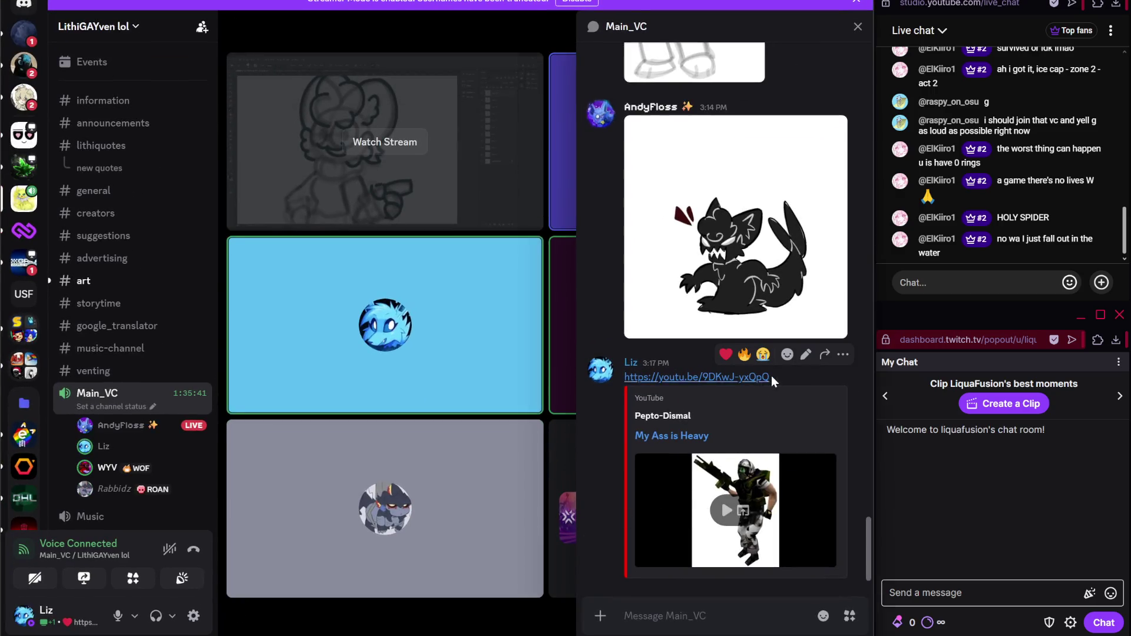
key(alt+Tab)
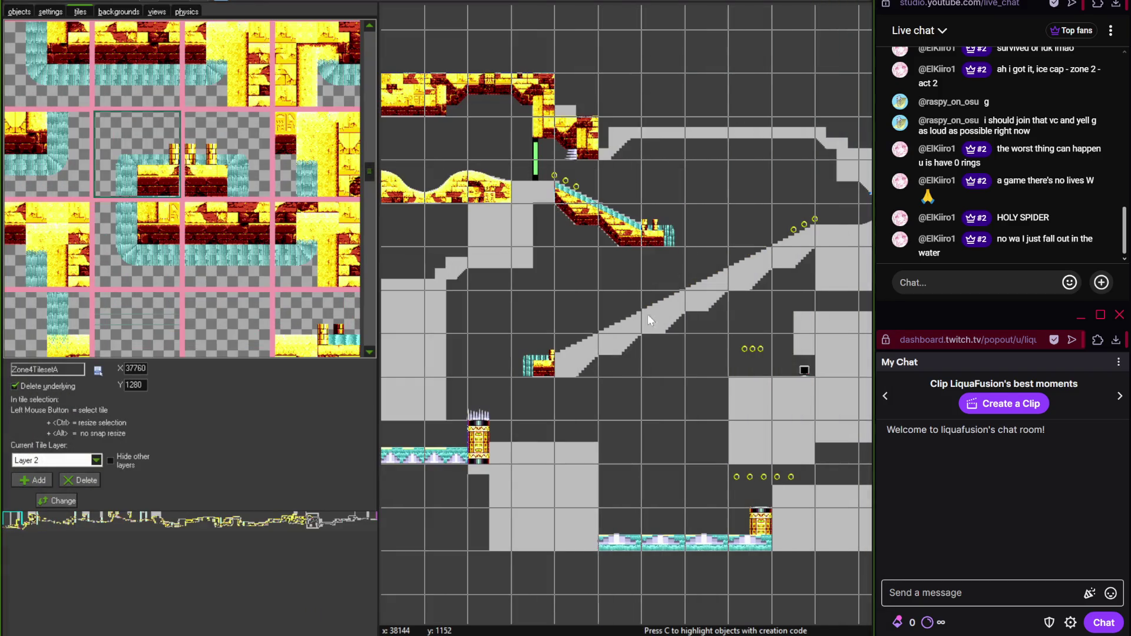
click(15, 5)
click(18, 1)
- Save the project and briefly check Photoshop and the streaming software
click(44, 69)
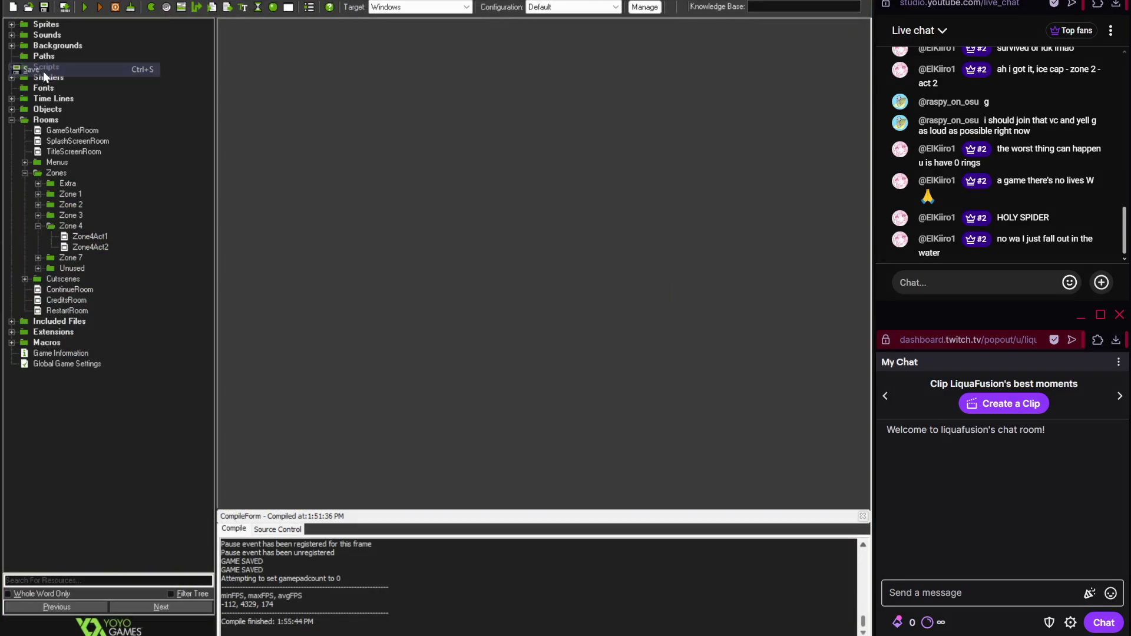
mouse_move(249, 629)
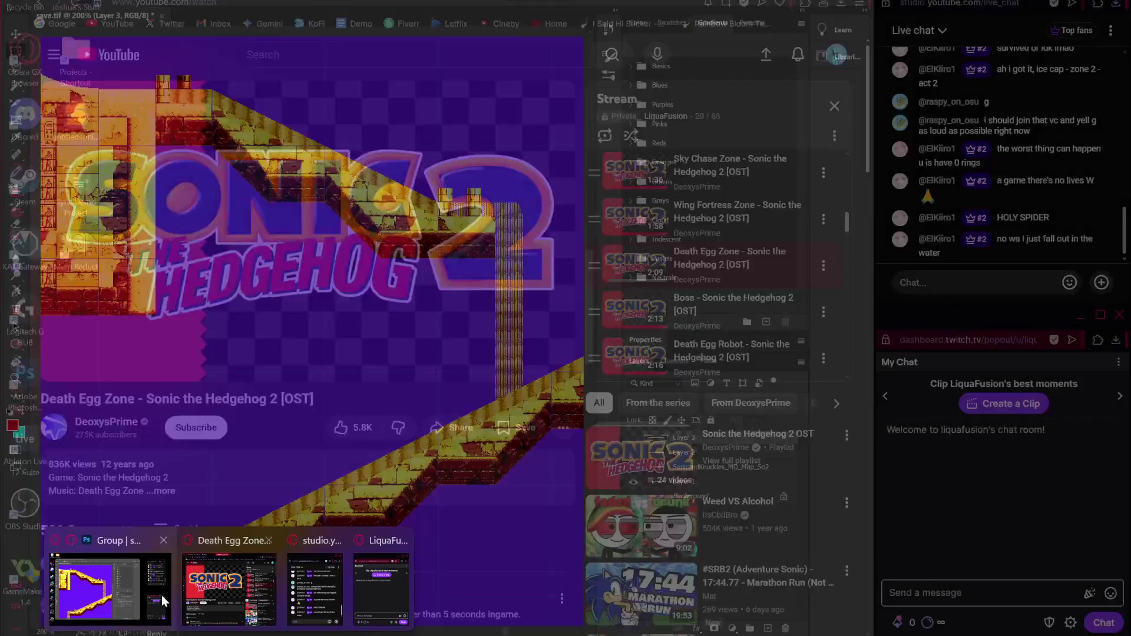
click(162, 601)
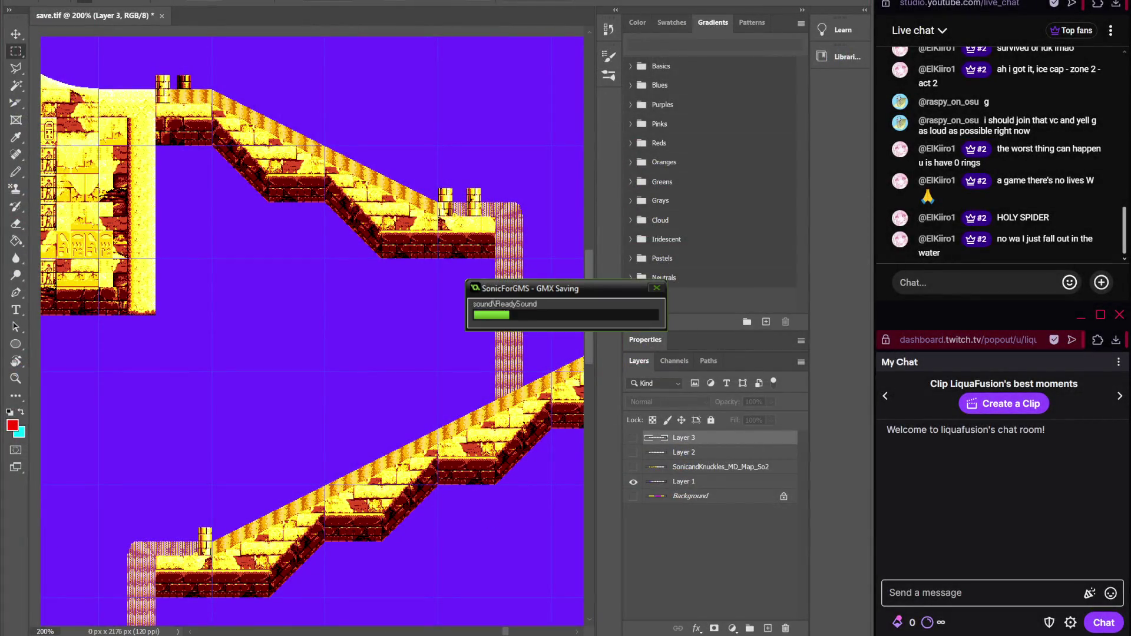
key(alt+Tab)
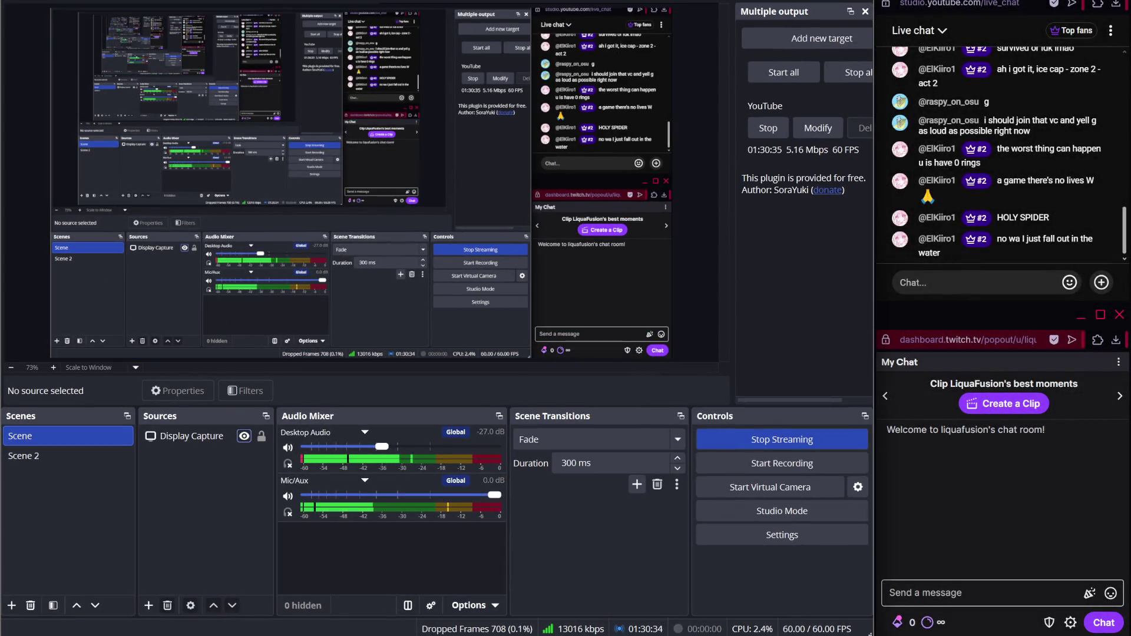
key(alt+Tab)
- Start a test run of the game and toggle the background music video
click(256, 524)
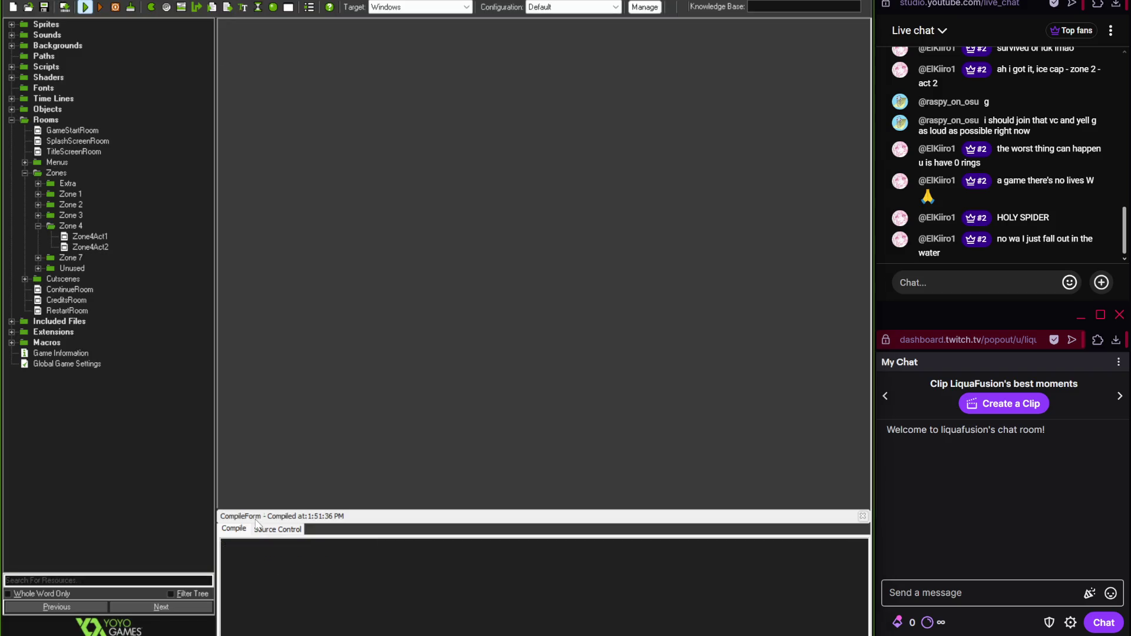
mouse_move(230, 634)
click(189, 571)
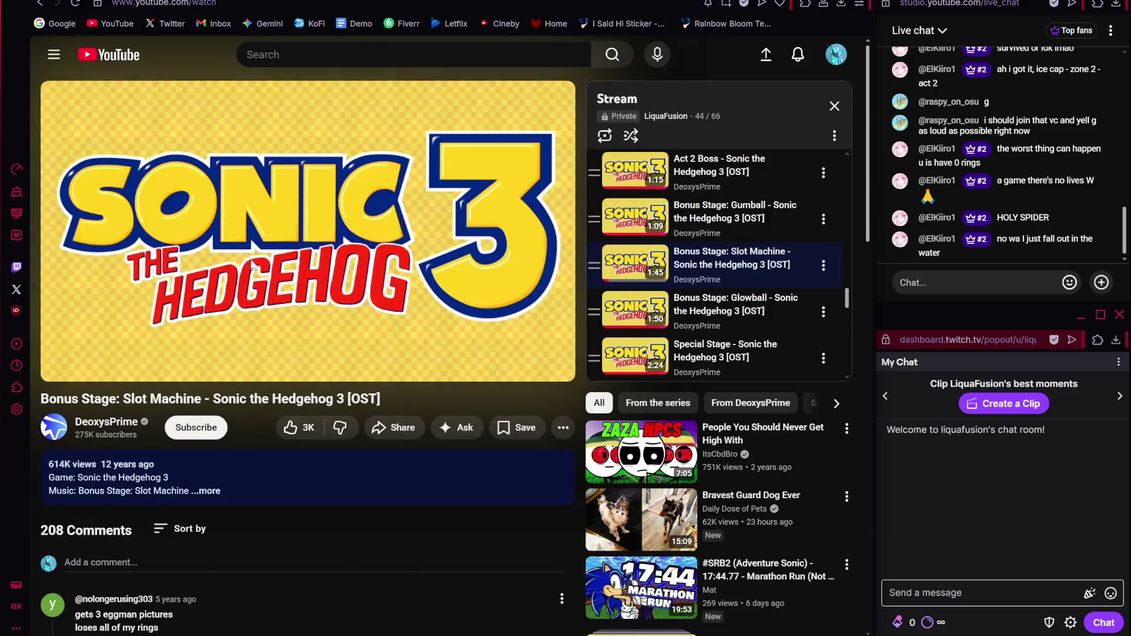
click(252, 263)
key(alt+Tab)
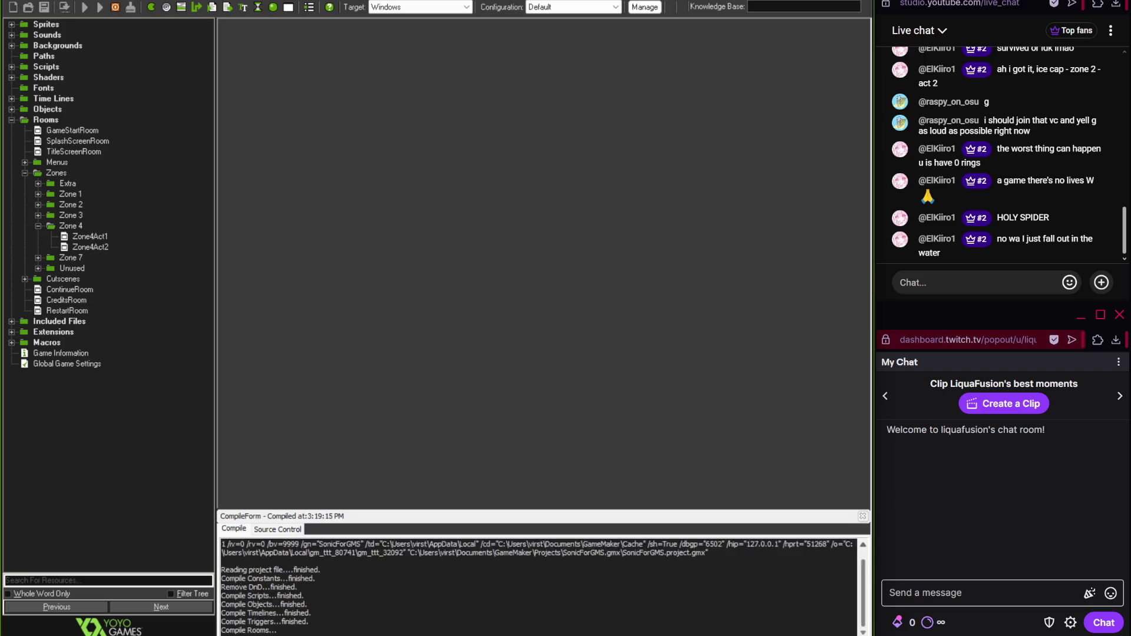
key(alt+Tab)
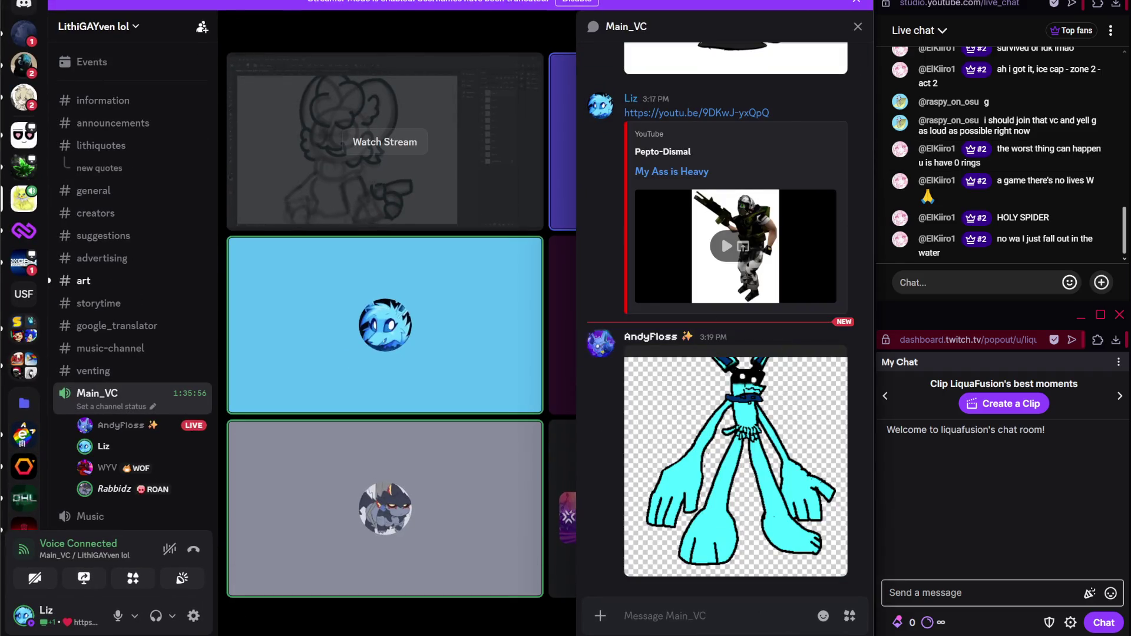
key(alt+Tab)
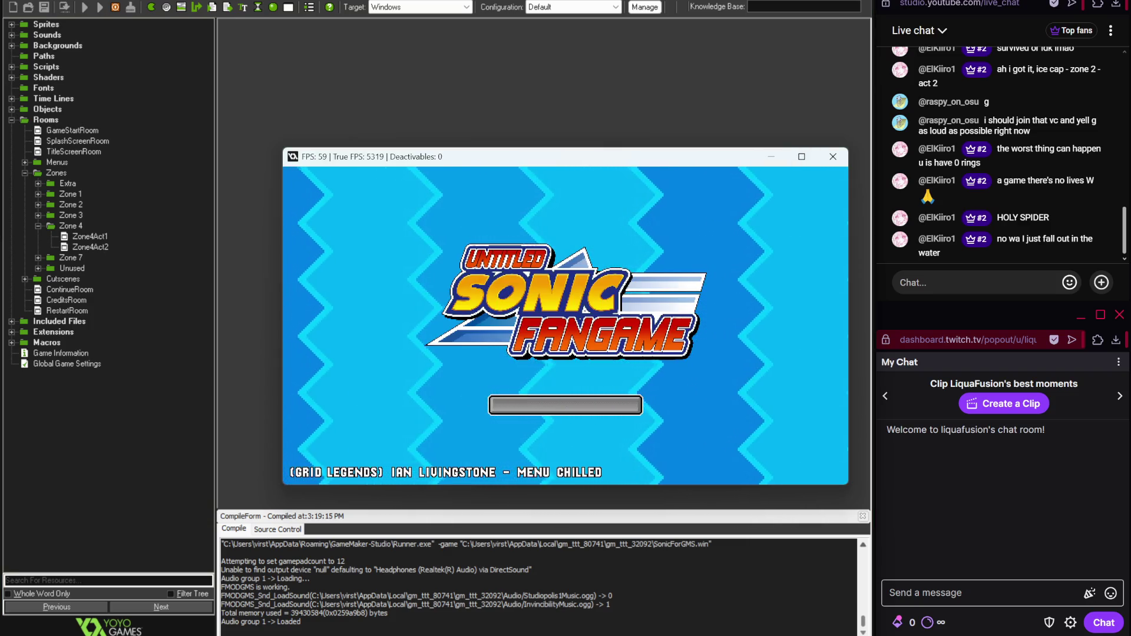
- Show the game's title screen and start Zone 4 Act-1 from the Gameplay menu
key(alt+Tab)
click(73, 457)
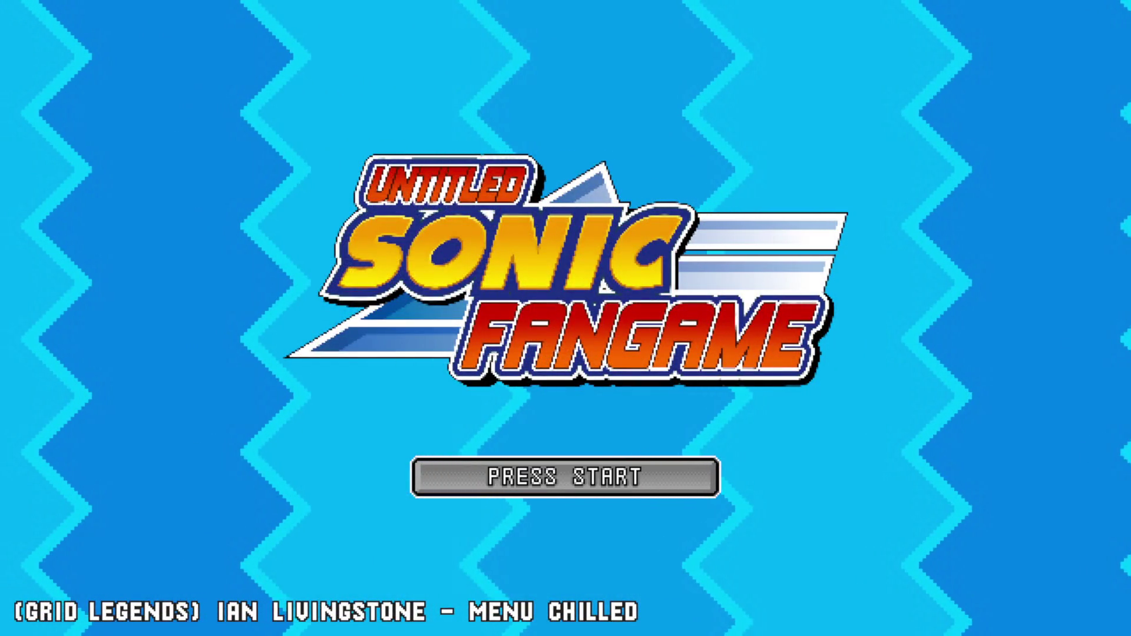
key(Return)
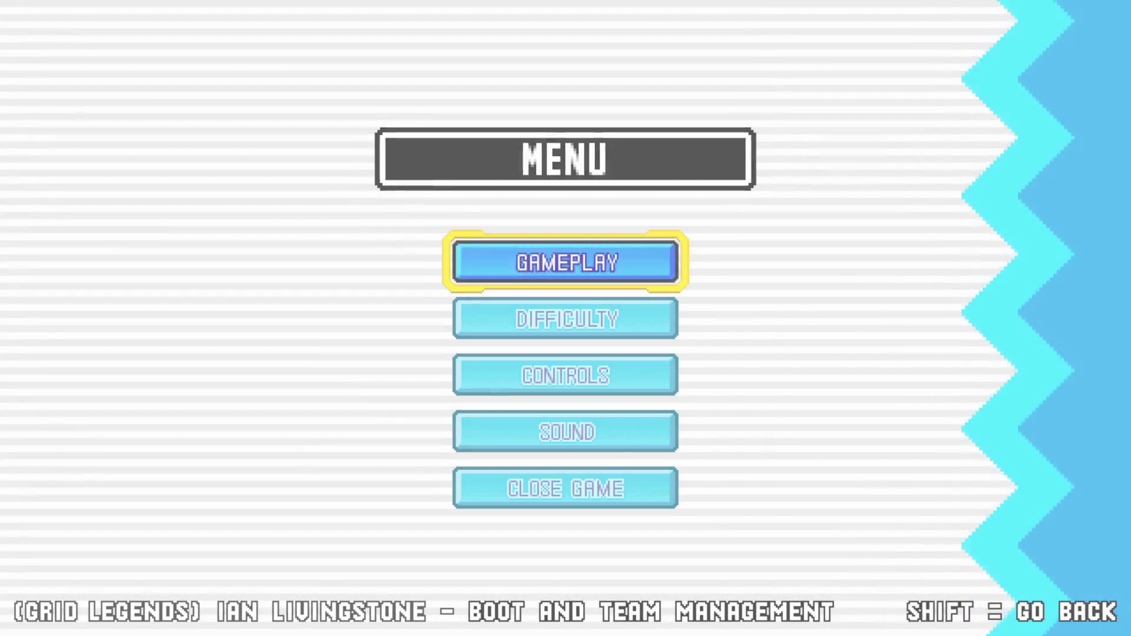
key(Return)
key(Right)
key(Right)
key(Right)
key(Right)
key(Return)
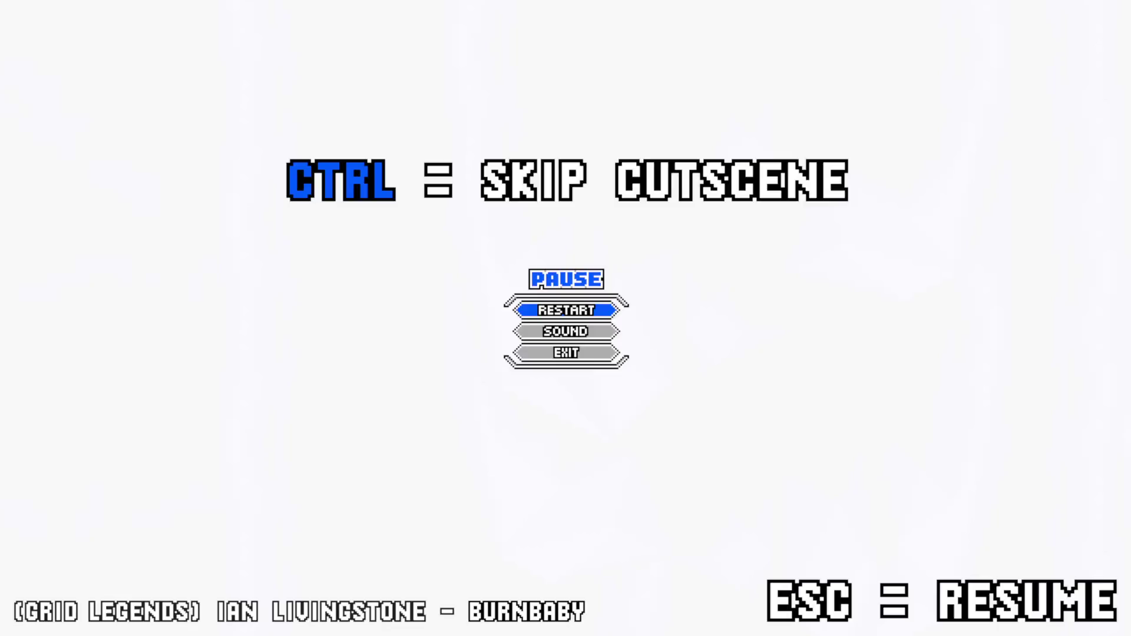
key(Right)
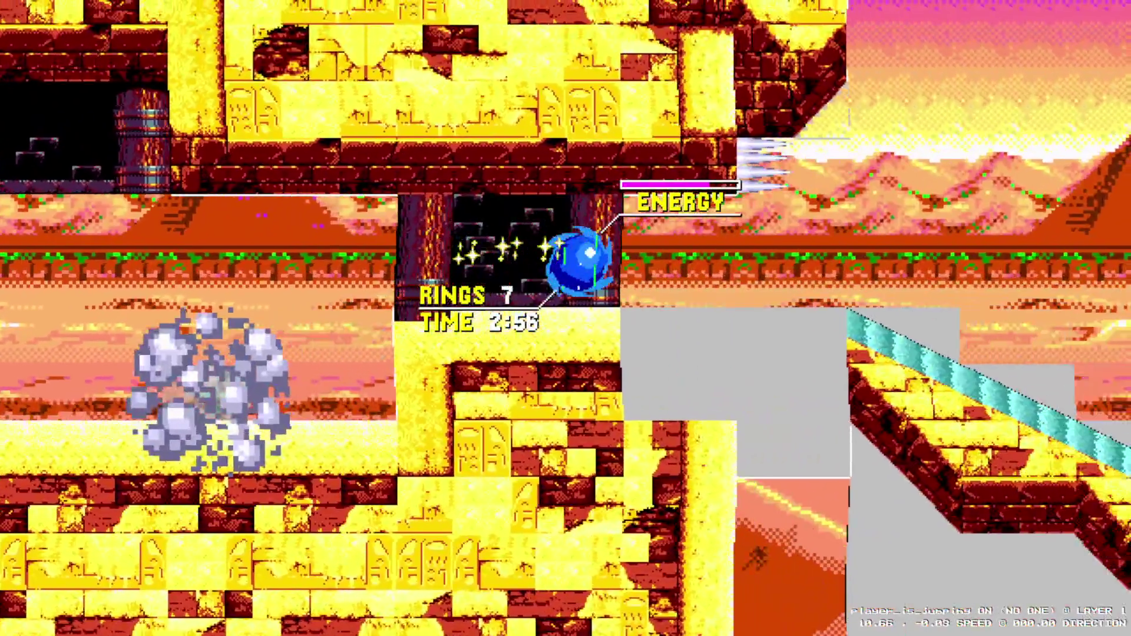
- Run Sonic up the sandy slope, jump past the spiked pillar, and roll toward the stone tower
key(z)
key(Right)
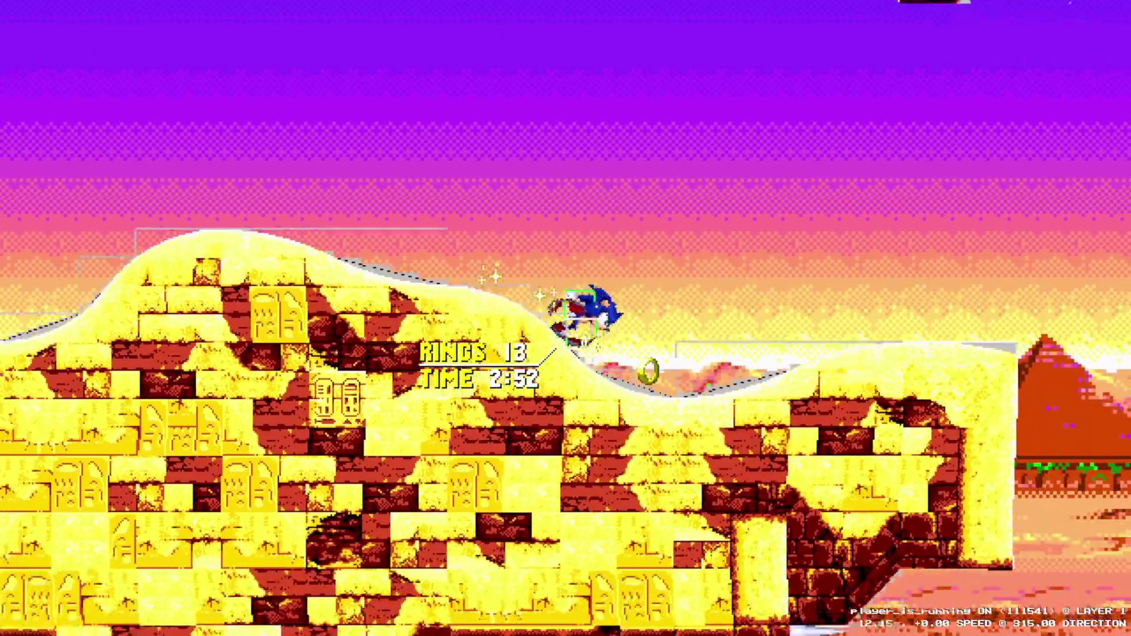
key(z)
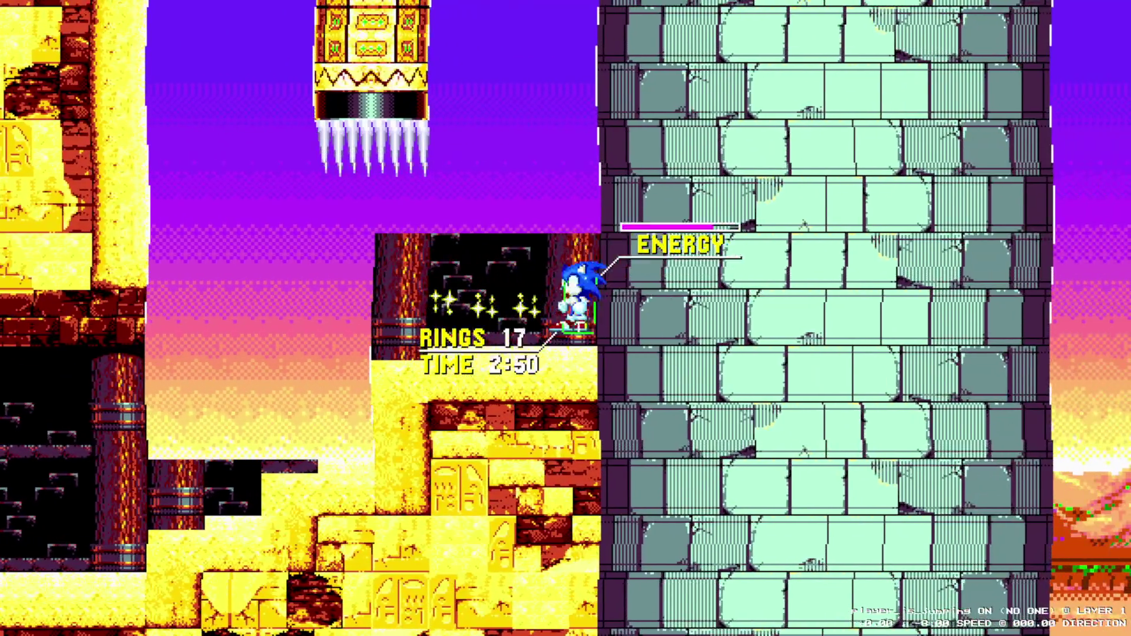
key(z)
key(z)
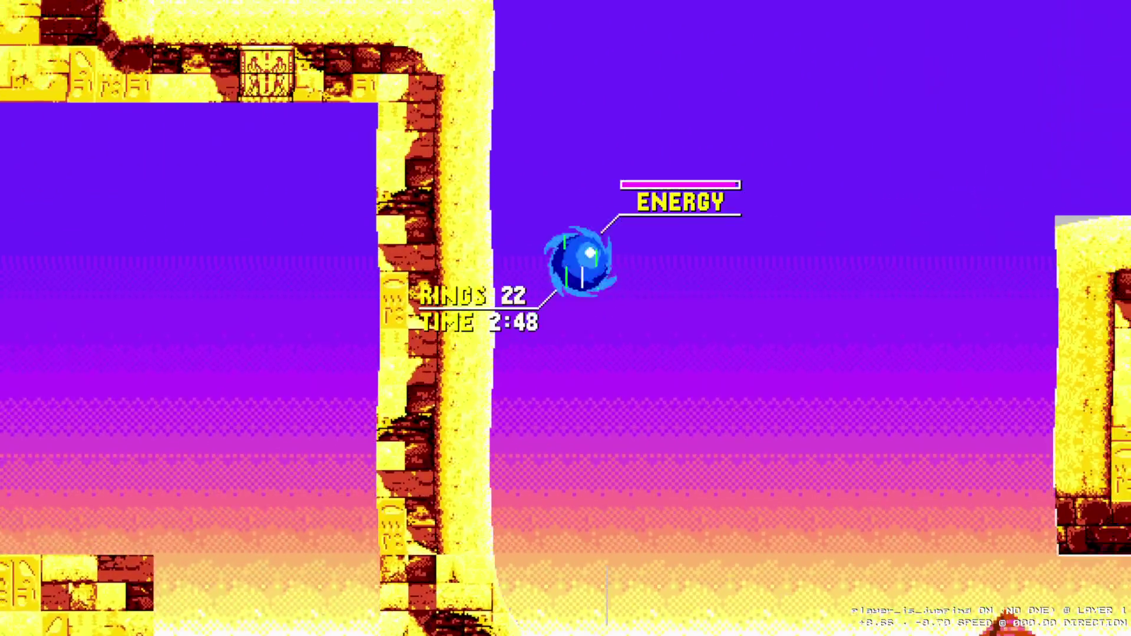
key(Right)
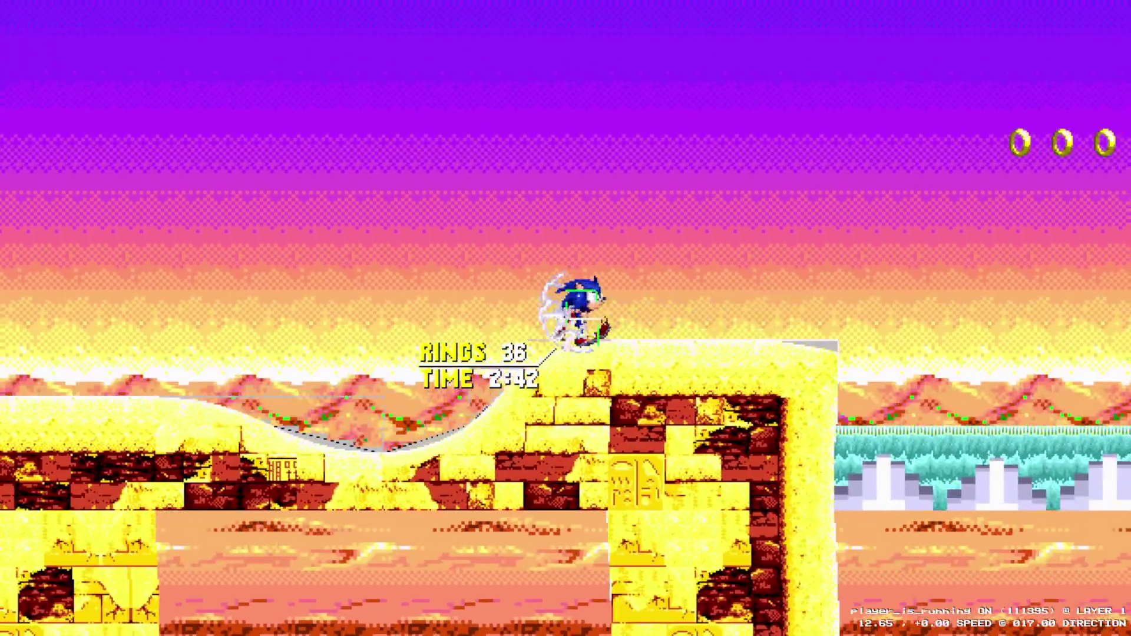
key(z)
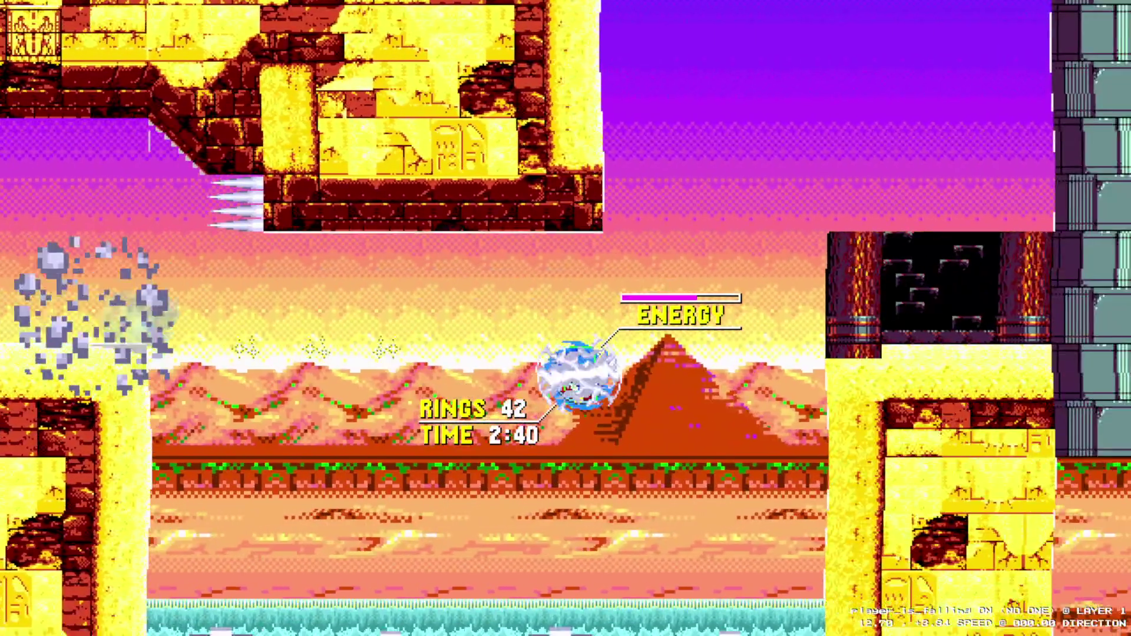
key(Left)
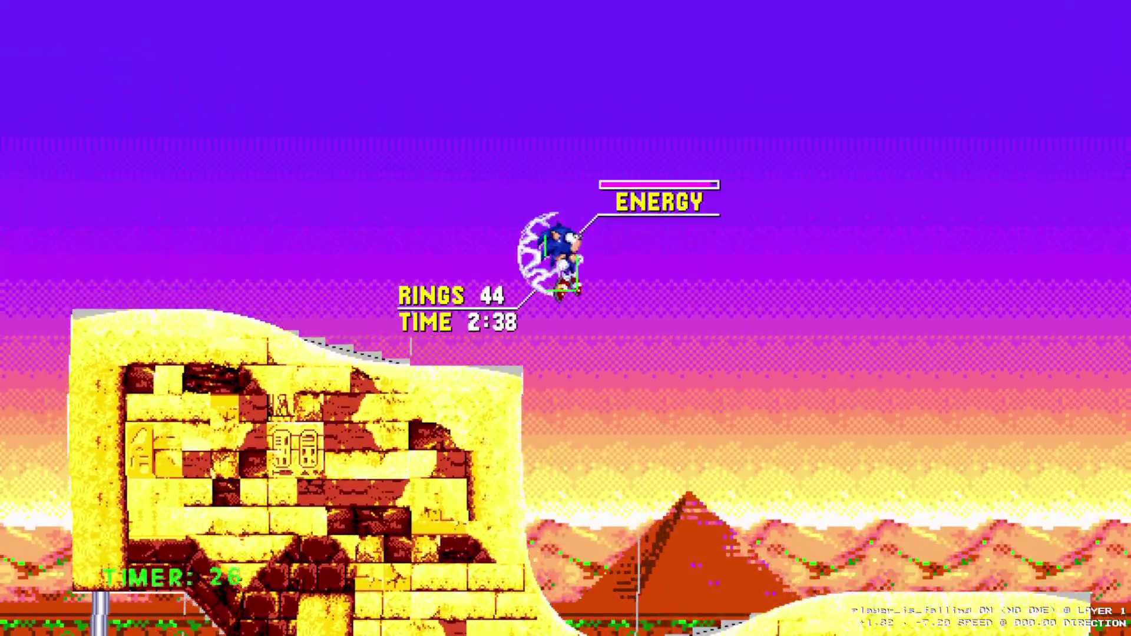
key(z)
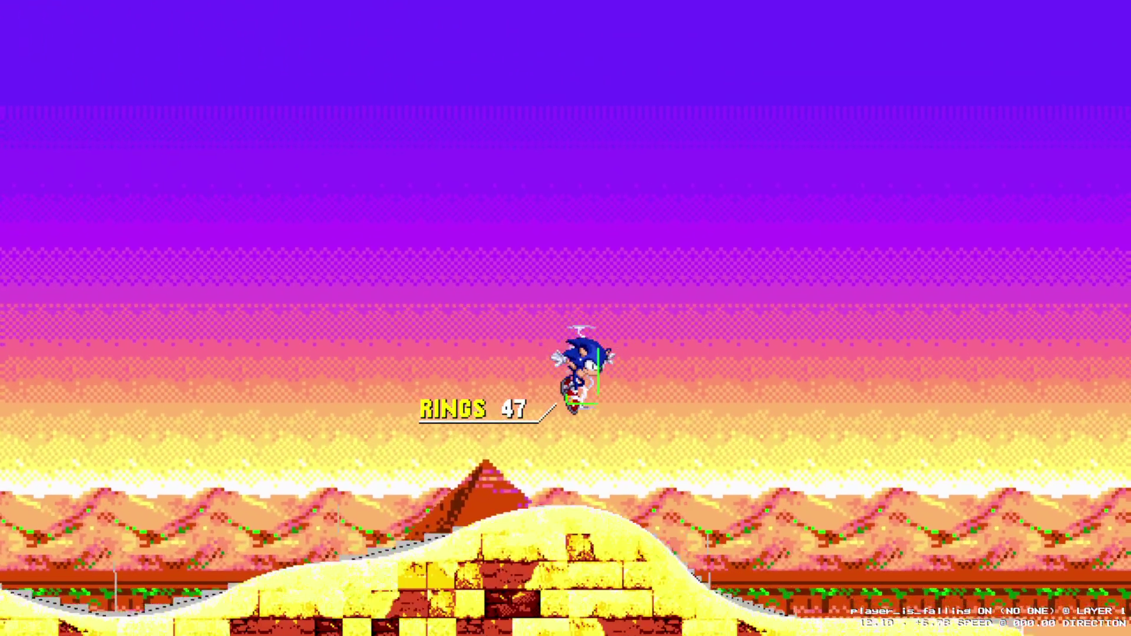
- Boost through the tower, climb its wall for rings, and spin dash on the desert floor
key(z)
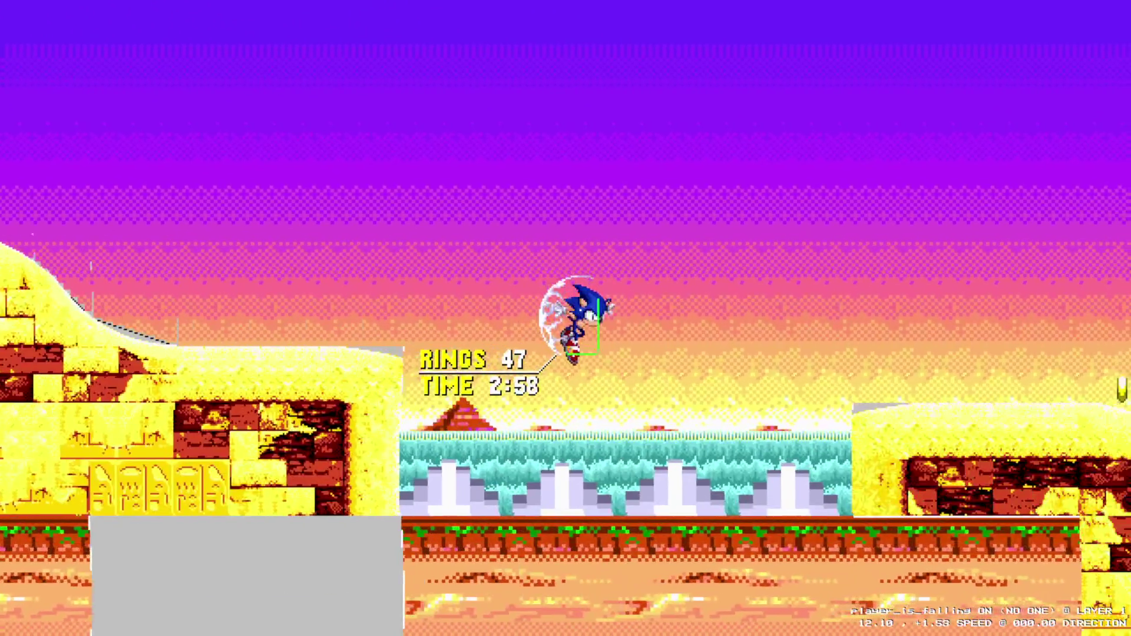
key(z)
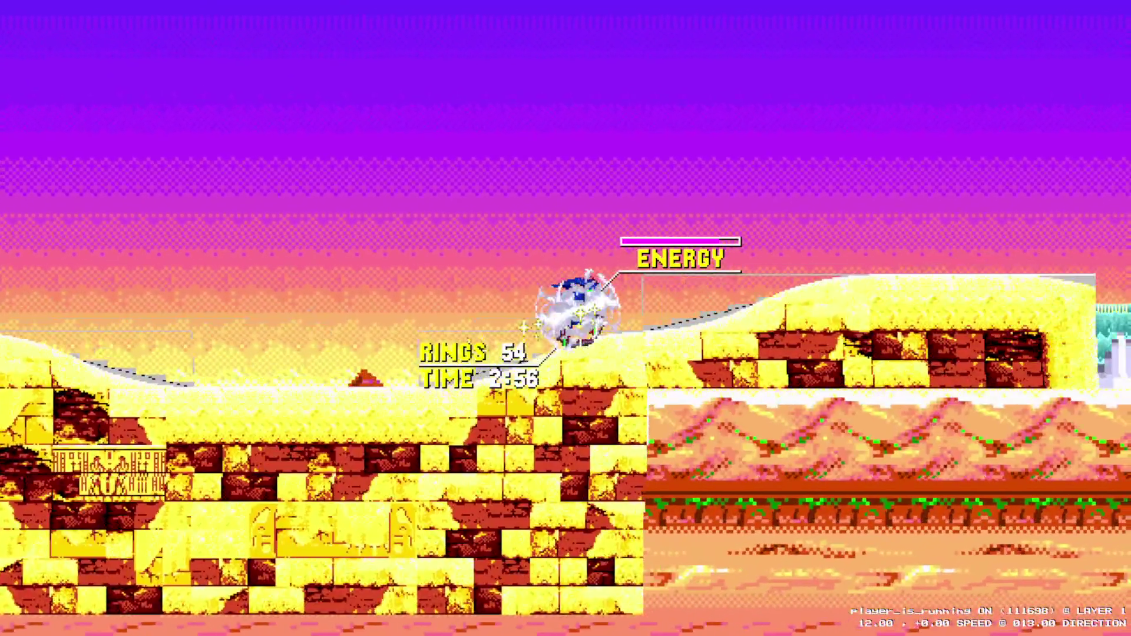
key(z)
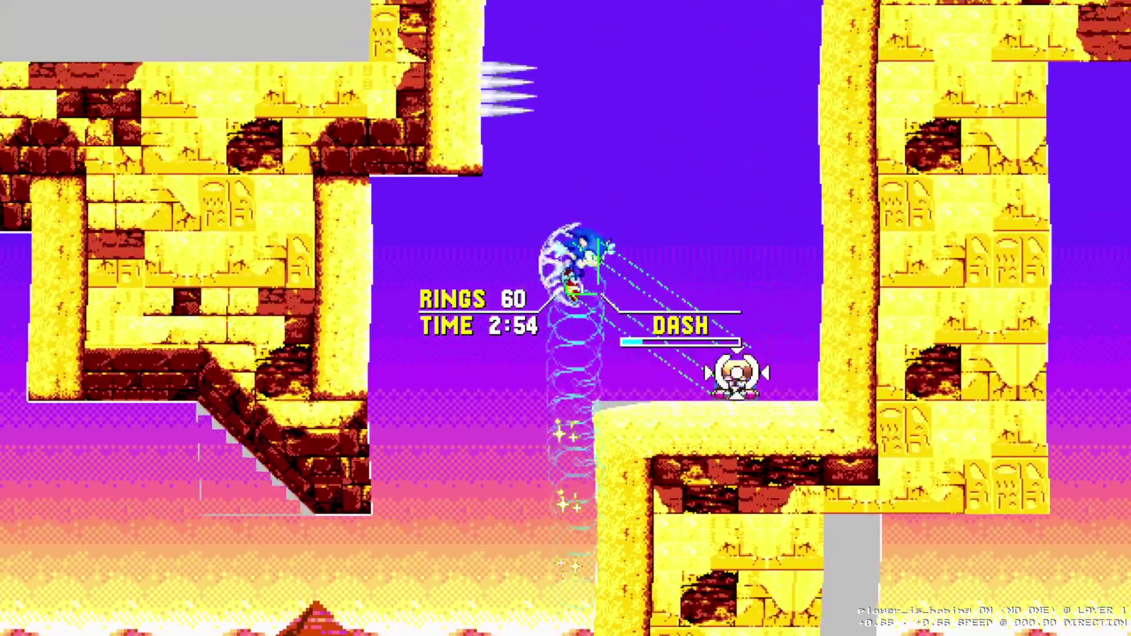
key(z)
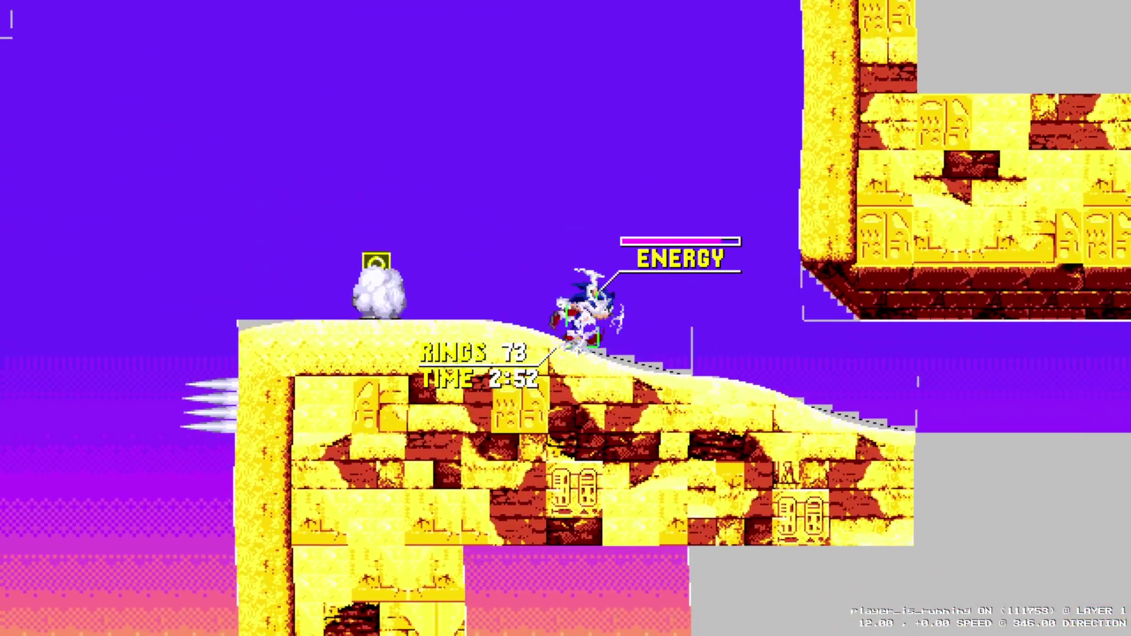
key(z)
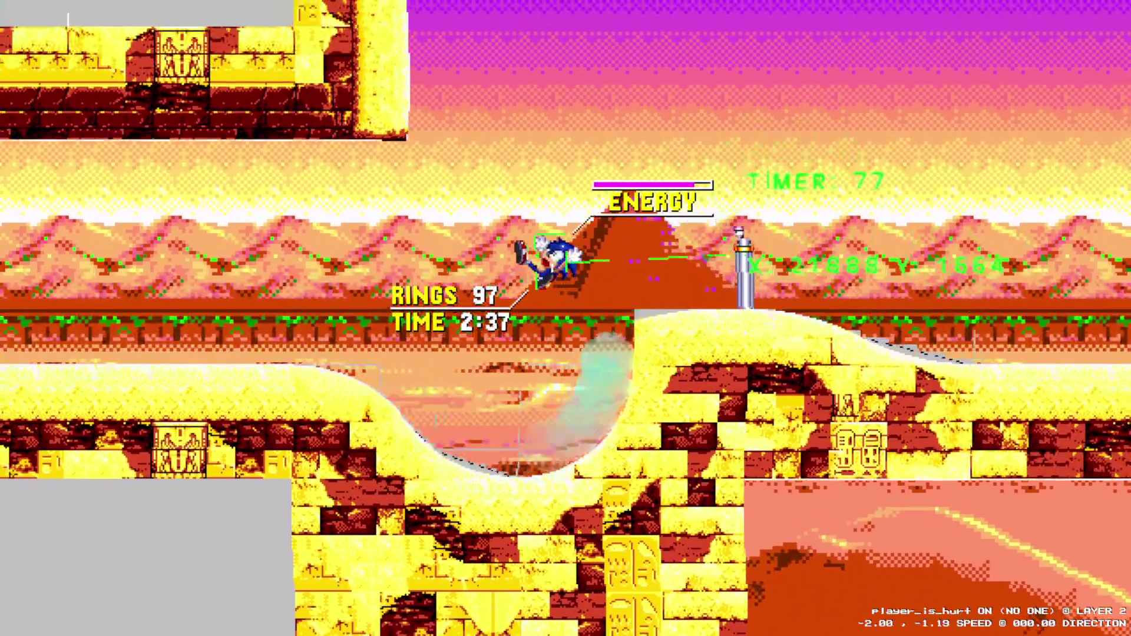
key(Down)
key(z)
key(z)
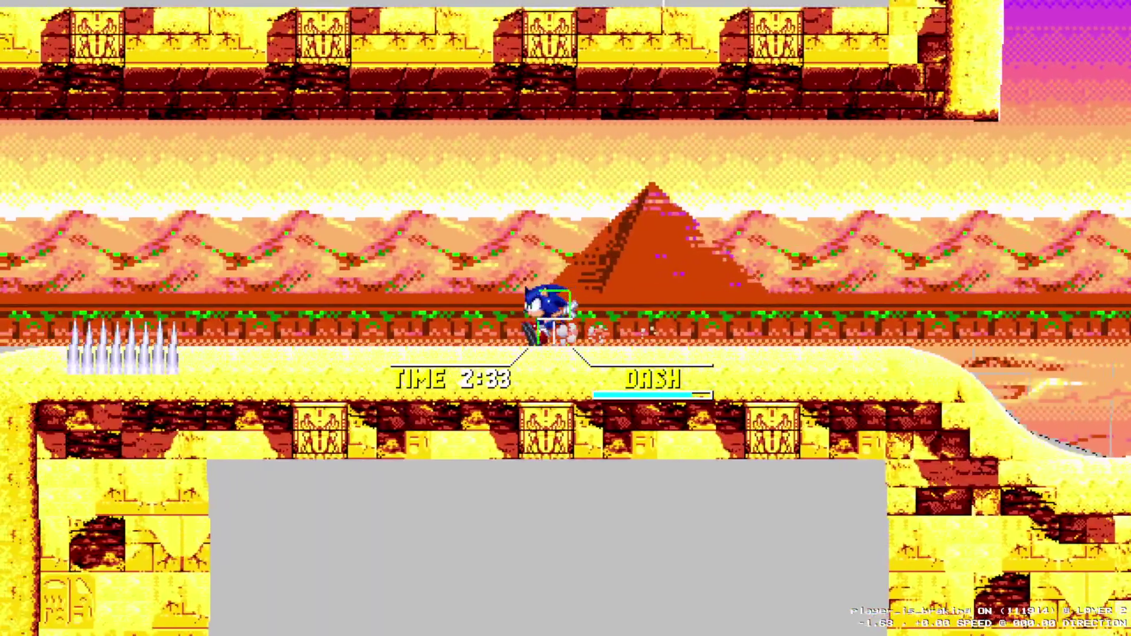
key(Down)
- Exit the level from the pause menu, then reload Zone 4 Act-1 from the title screen's Gameplay menu
key(z)
key(z)
key(Escape)
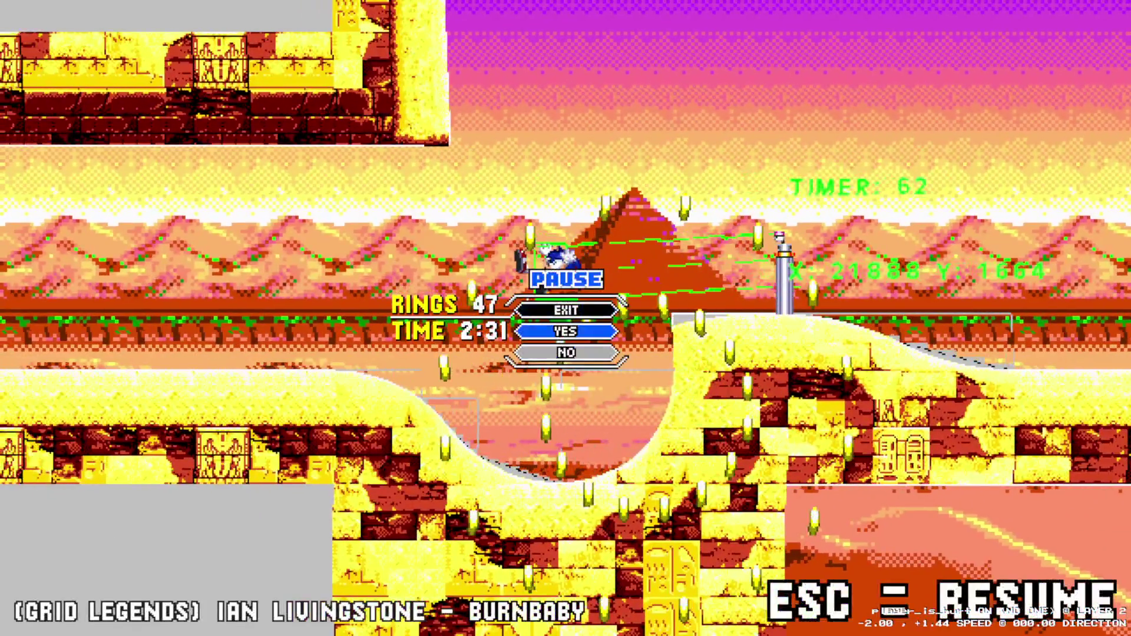
key(Return)
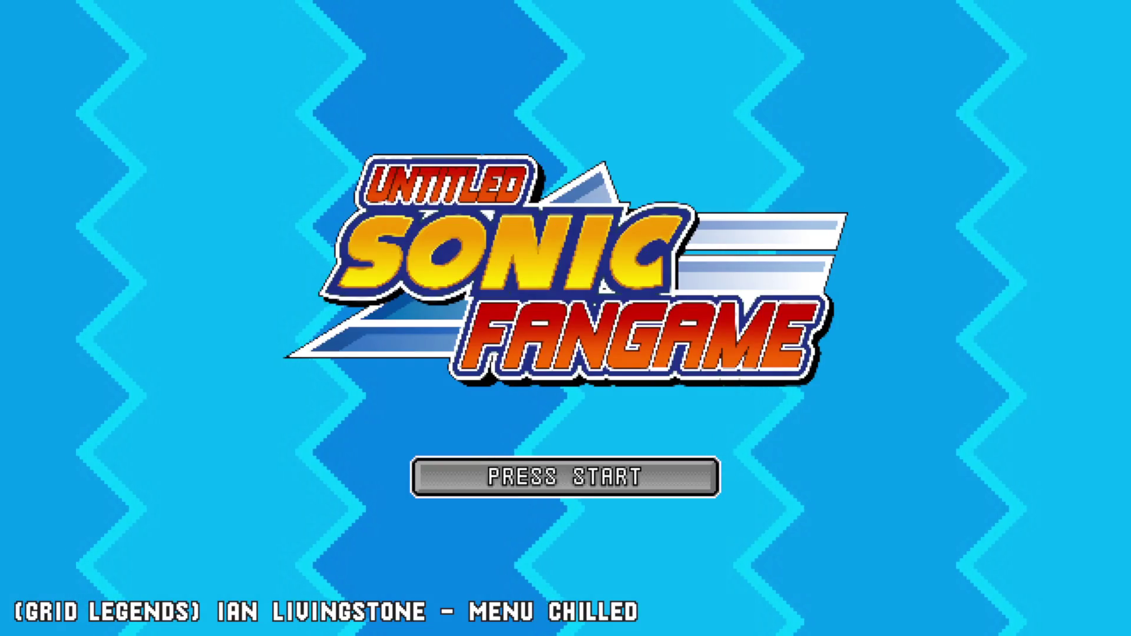
key(Return)
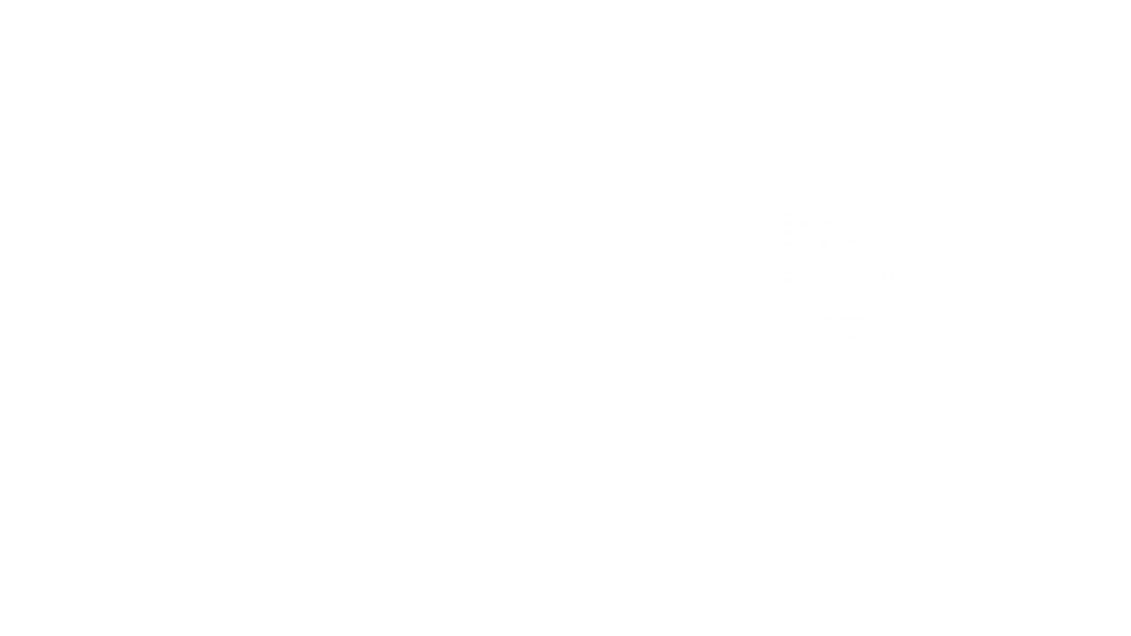
key(Return)
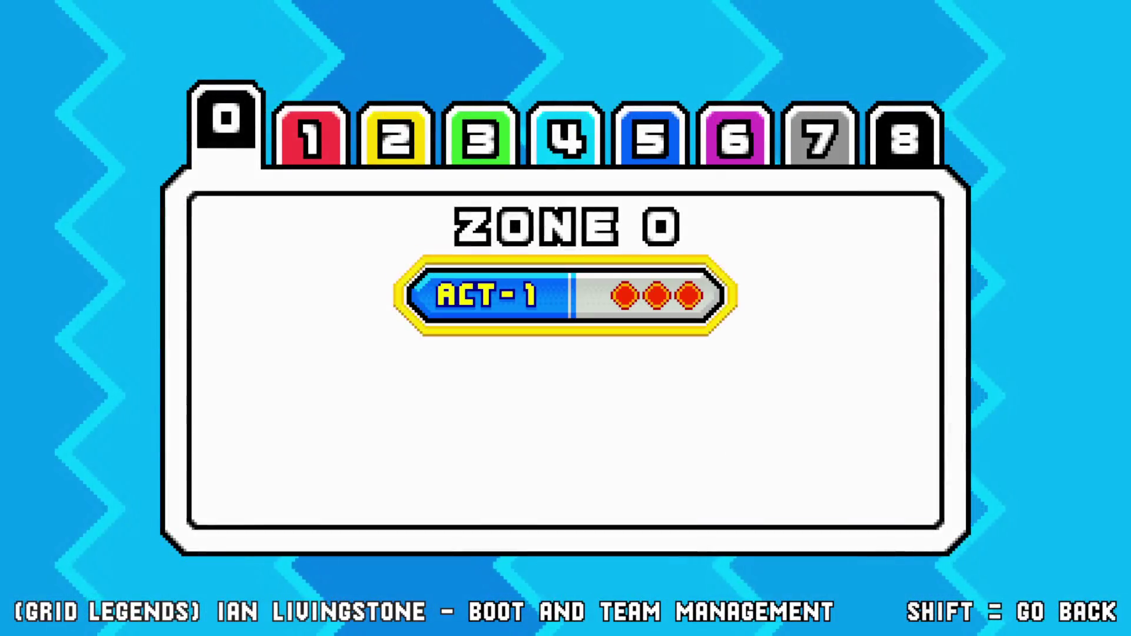
key(Right)
key(Right)
key(Right)
key(Return)
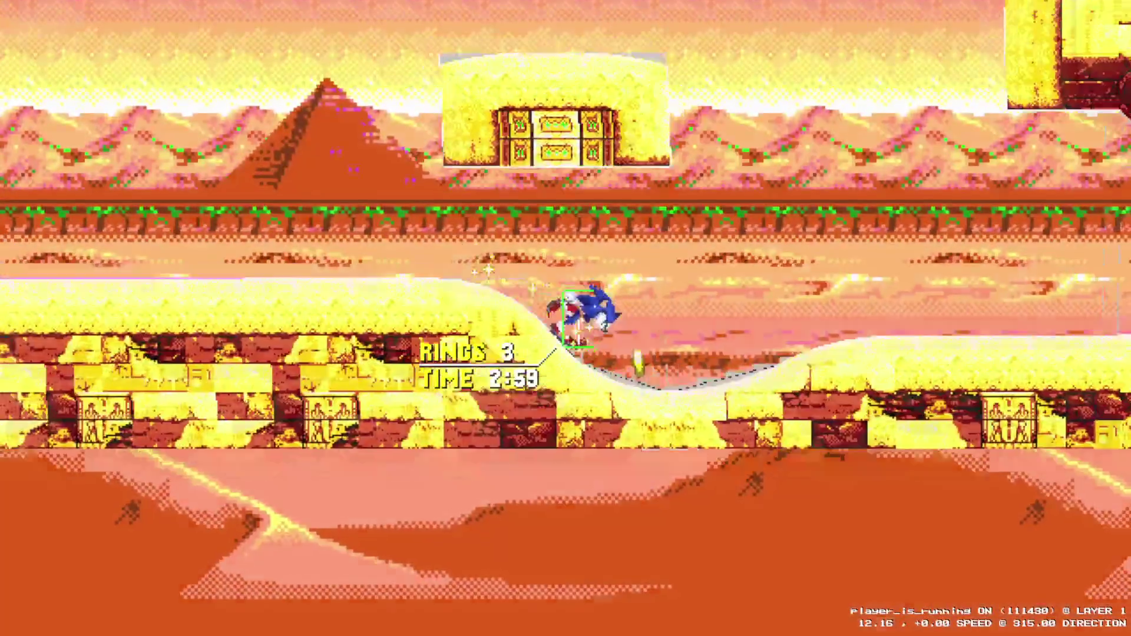
- Run and jump Sonic through the desert toward the stone tower, then pause and restart the level
key(Right)
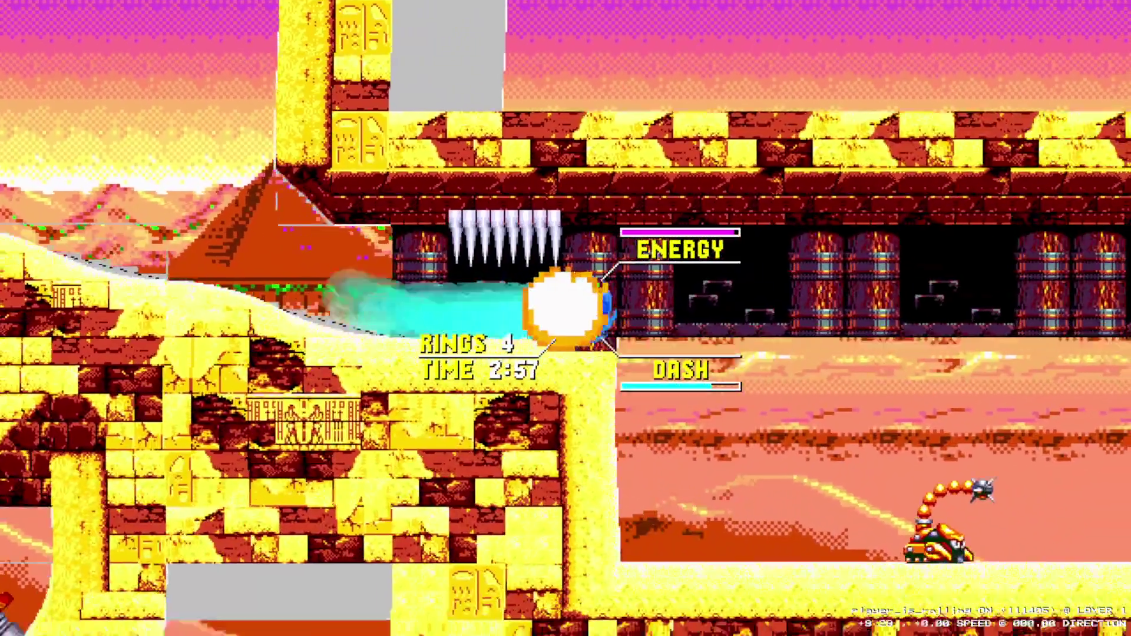
key(space)
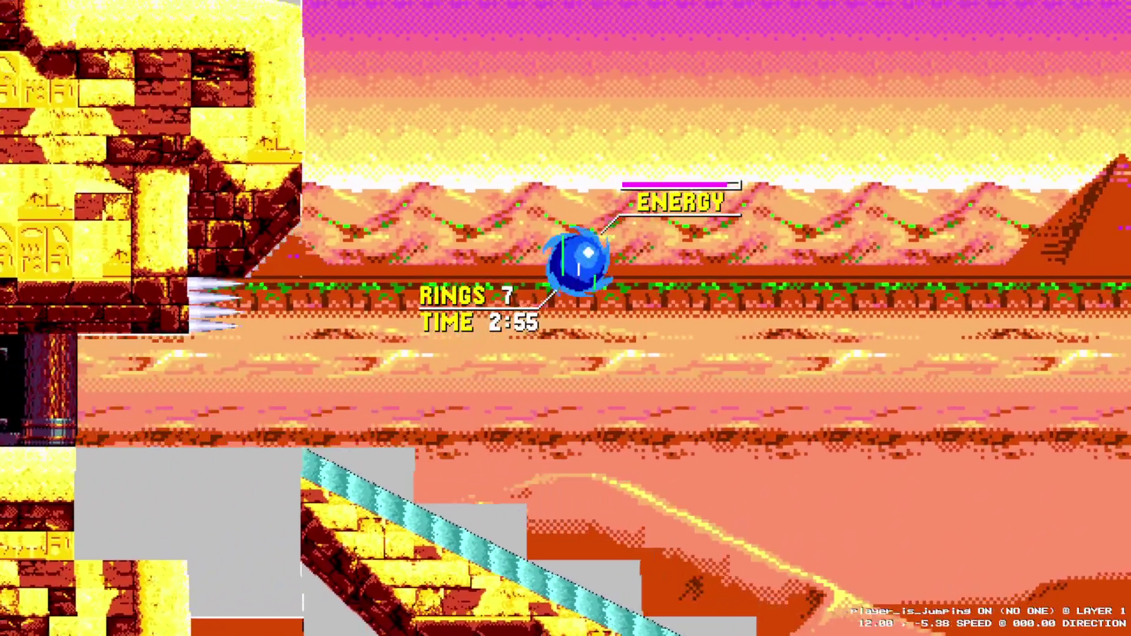
key(space)
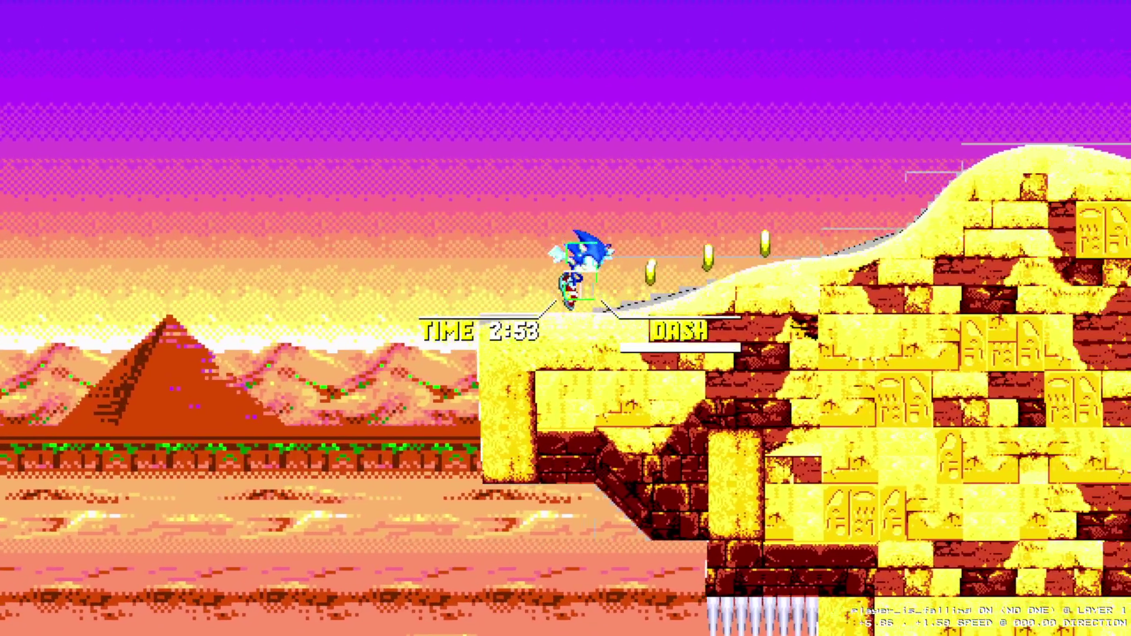
key(space)
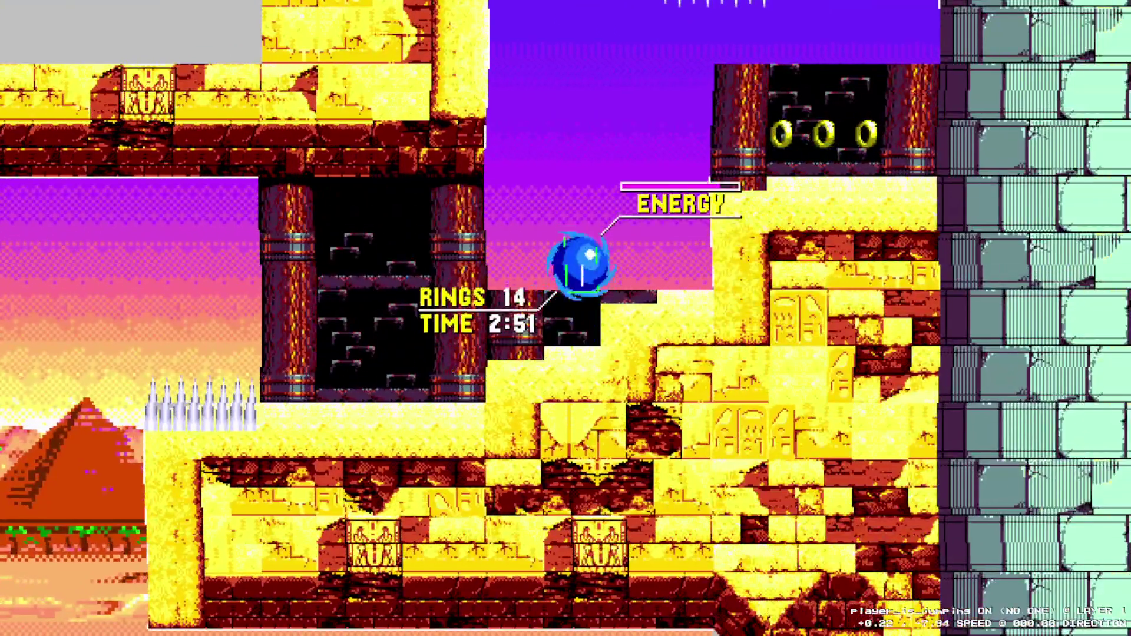
key(space)
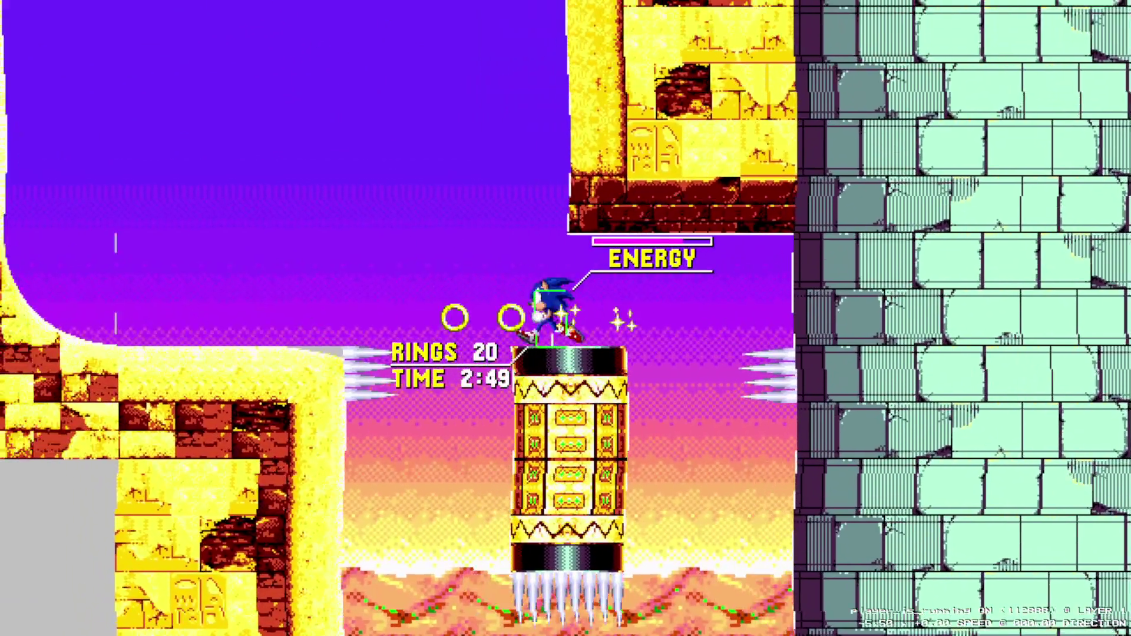
key(space)
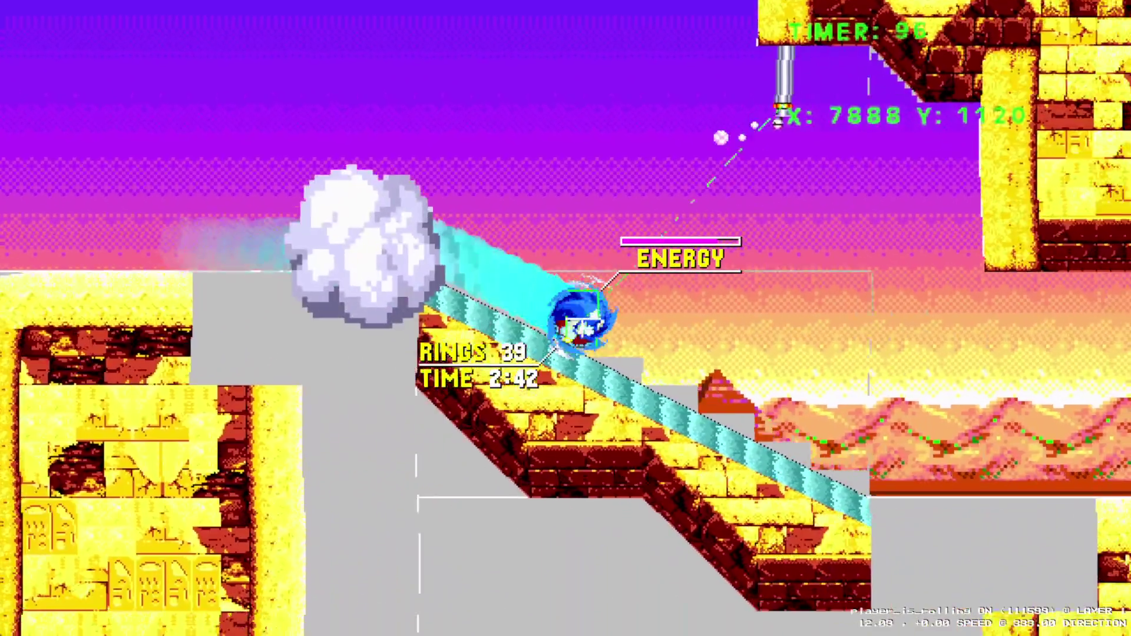
key(space)
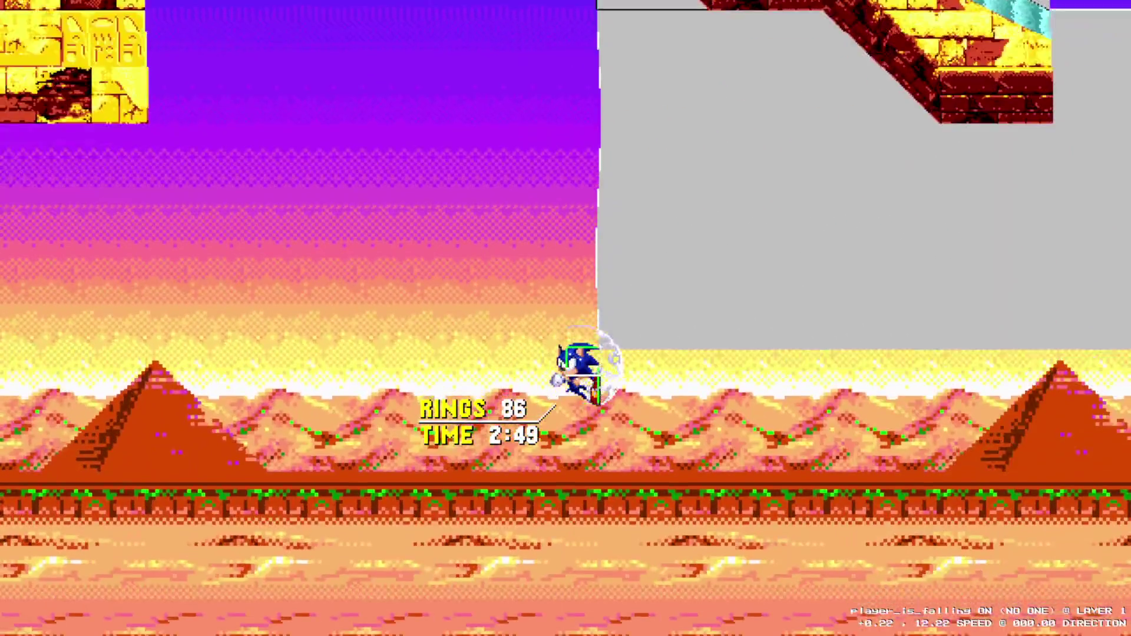
key(Escape)
key(Return)
- Pause, choose Exit and confirm Yes, then start gameplay again from the title menu
key(Escape)
key(Up)
key(Return)
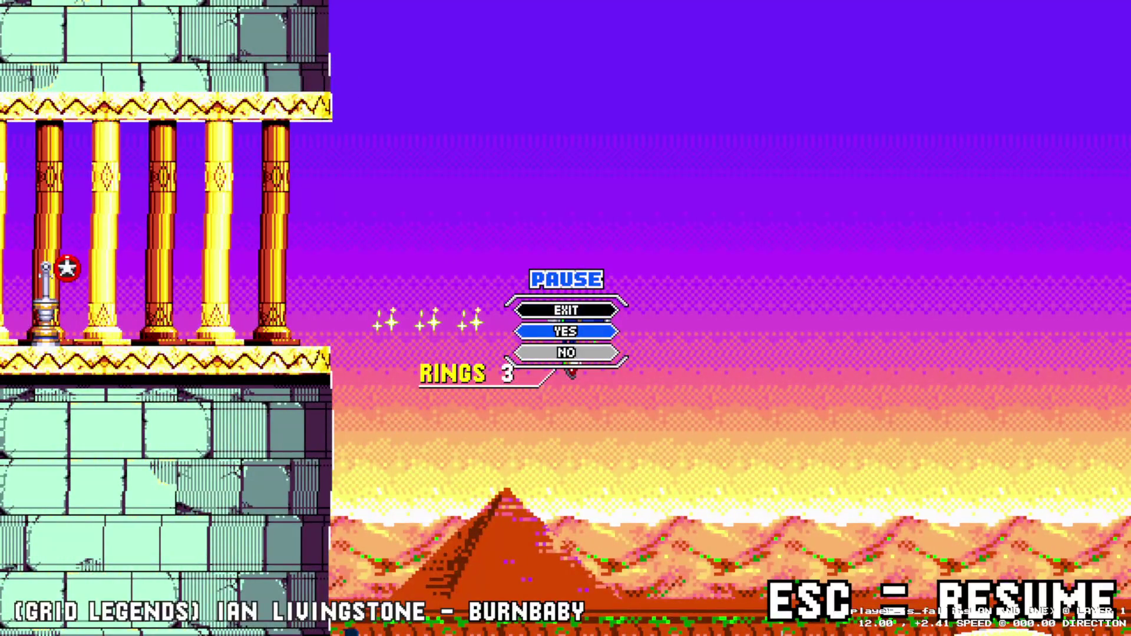
key(Return)
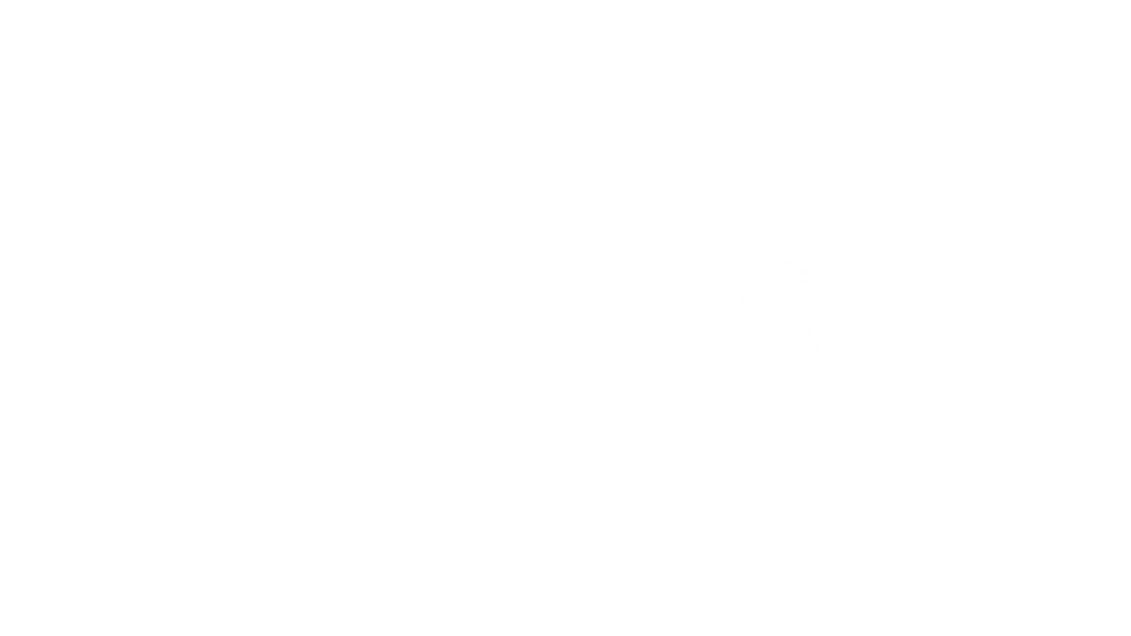
key(Return)
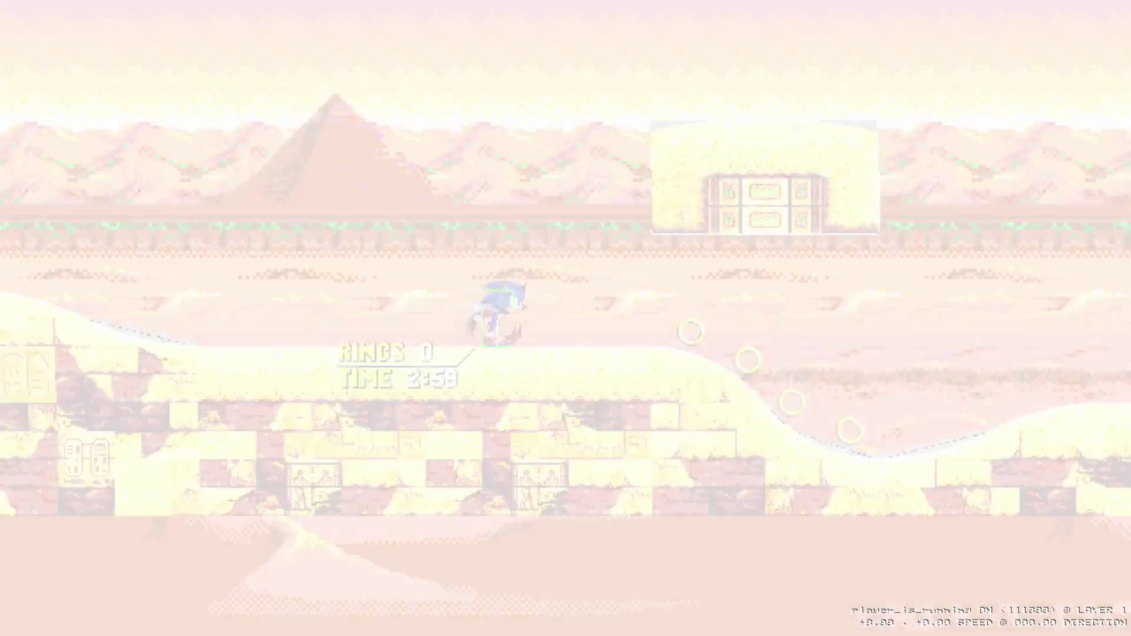
- Restart the level, then spin dash and jump Sonic up into the temple past the spike crusher
key(Right)
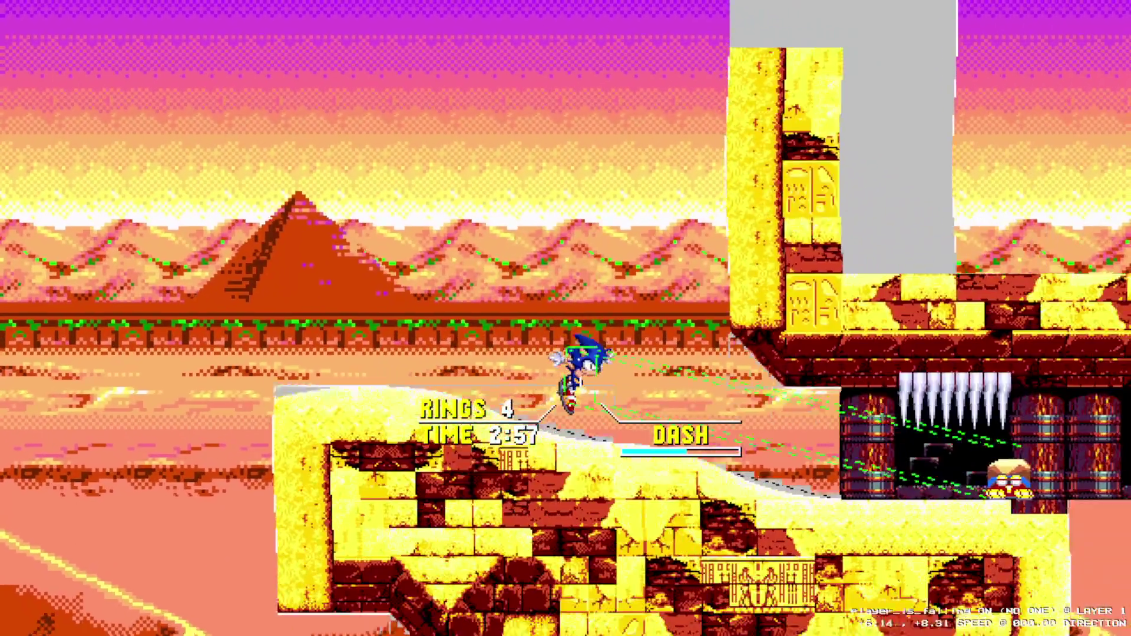
key(Escape)
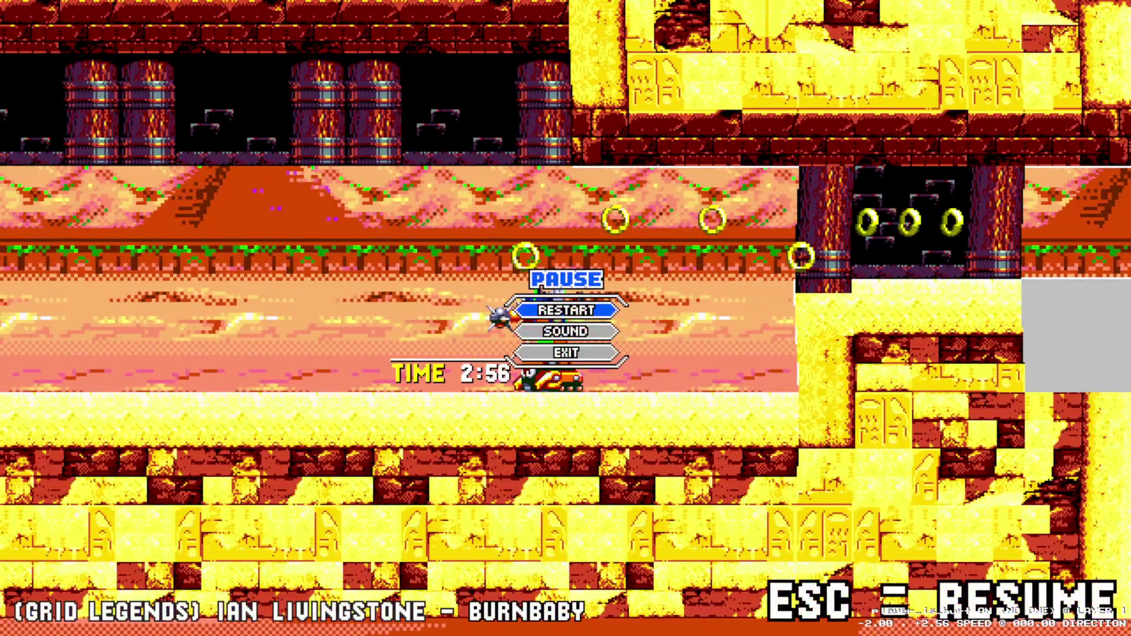
key(Return)
key(Right)
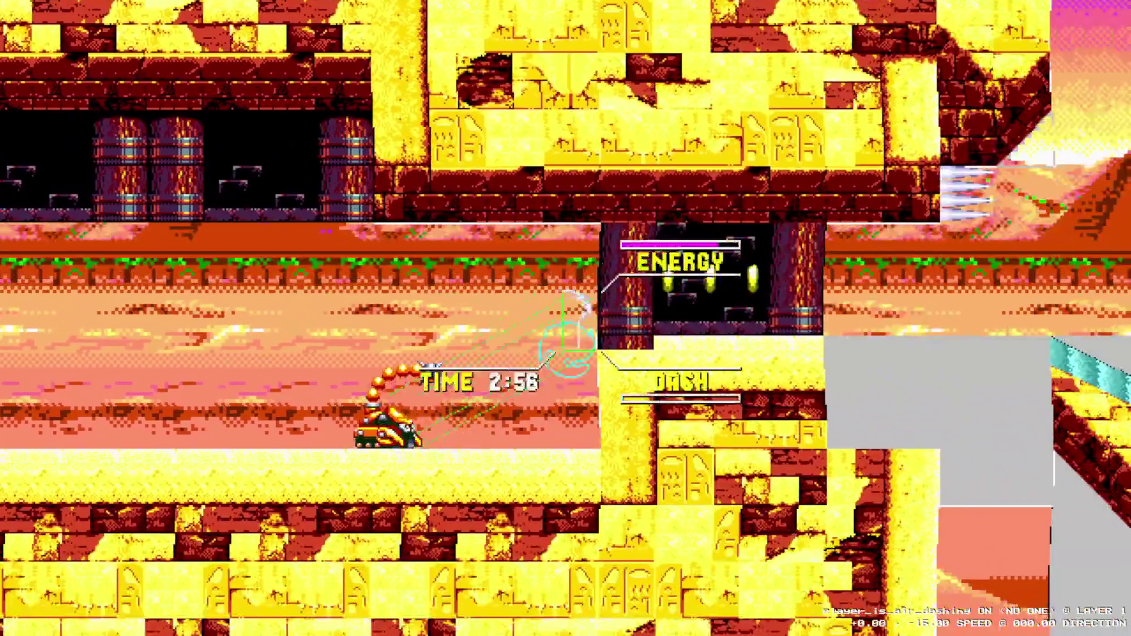
key(Left)
key(space)
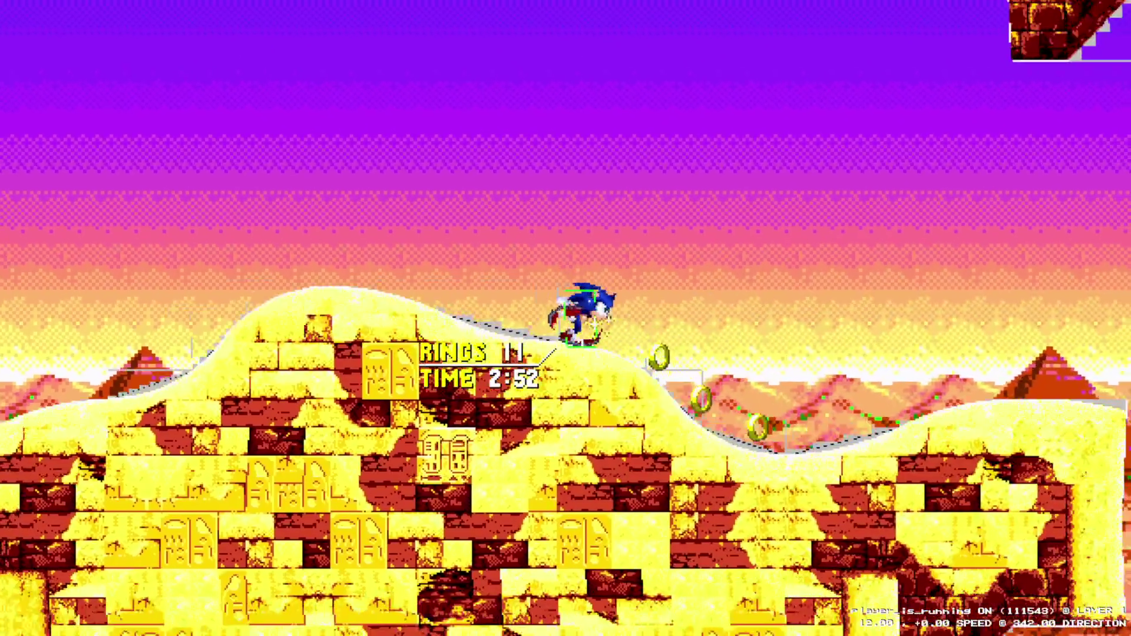
key(space)
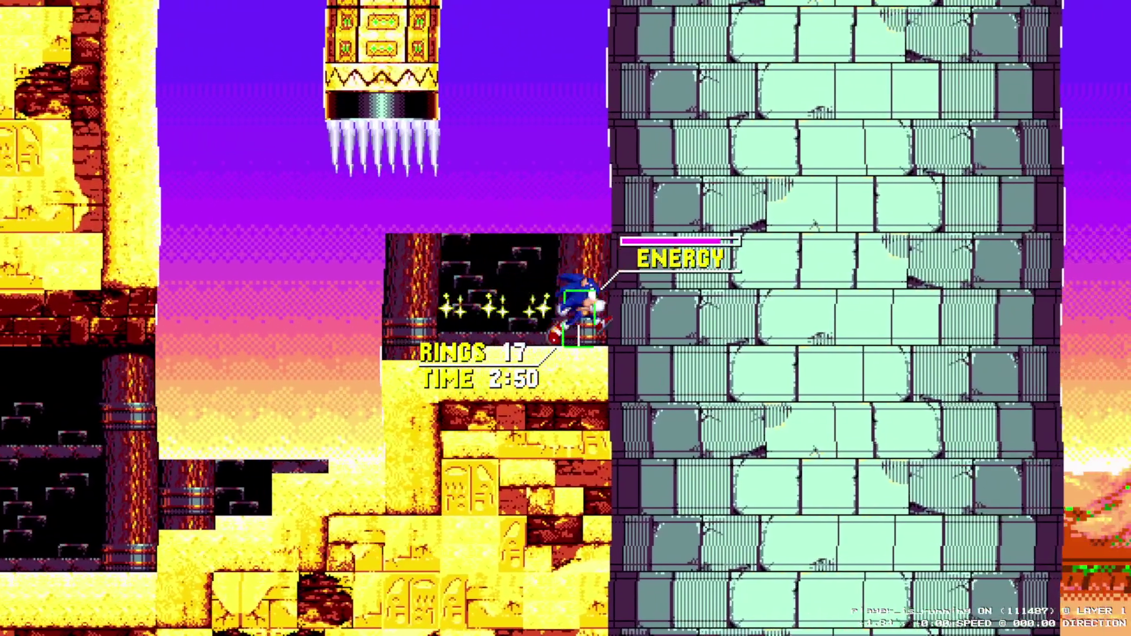
key(space)
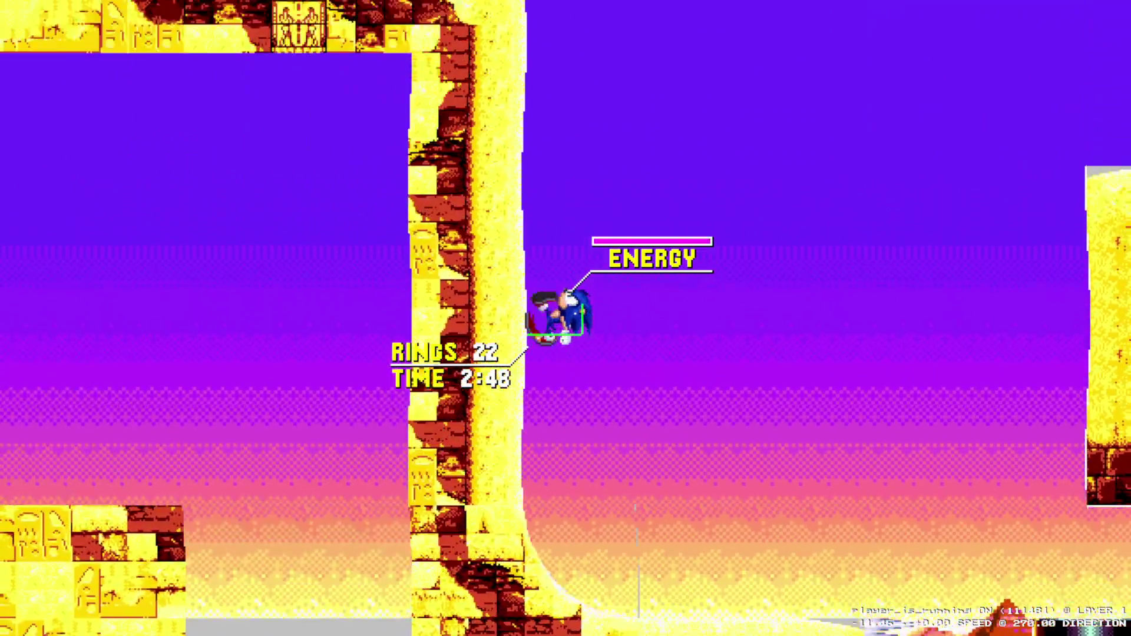
key(space)
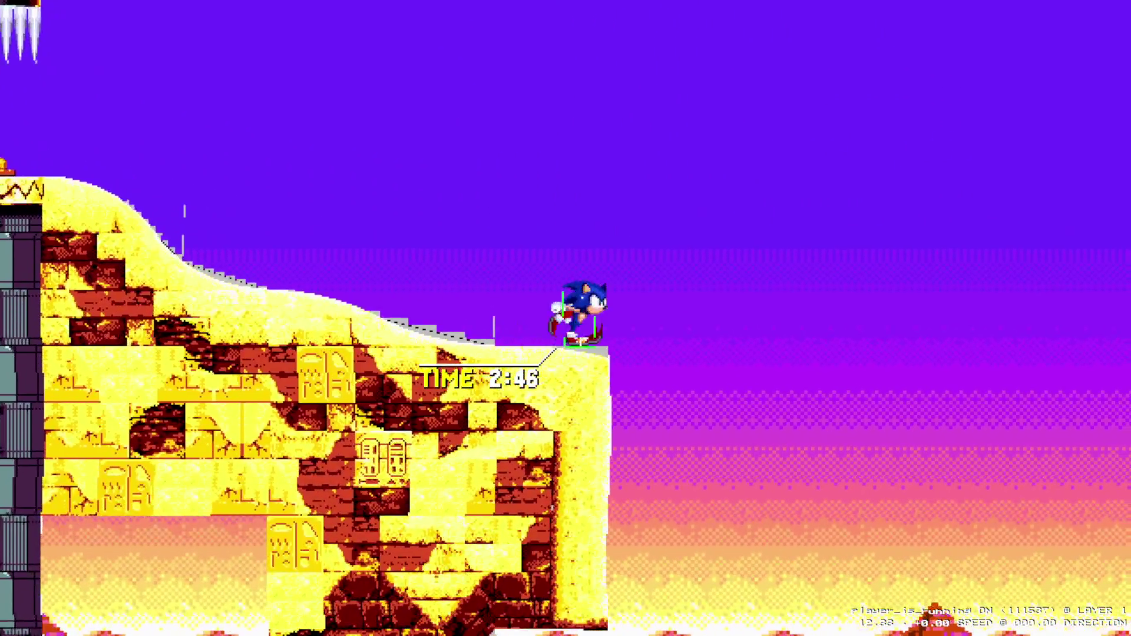
key(space)
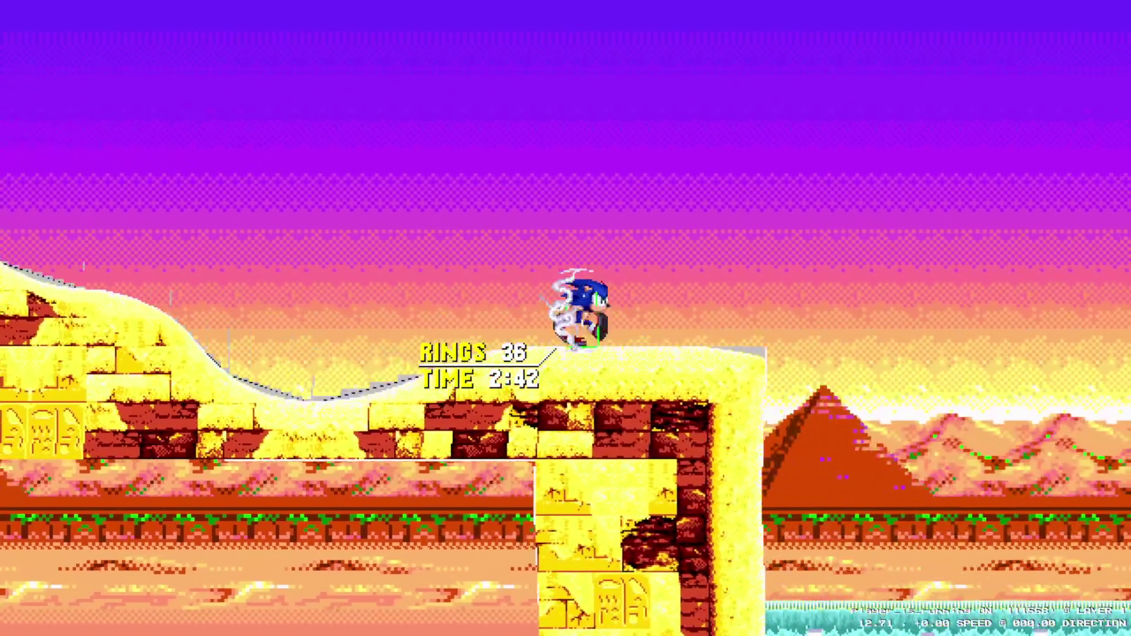
- Dash through the breakable wall and homing-attack enemies around the stone tower
key(space)
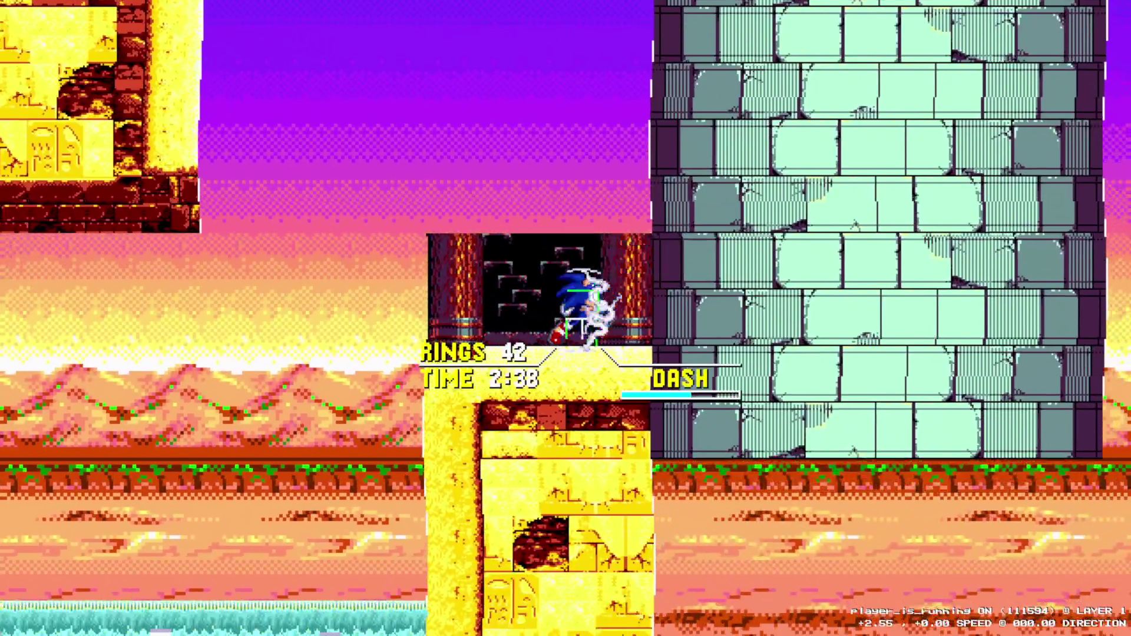
key(space)
key(space)
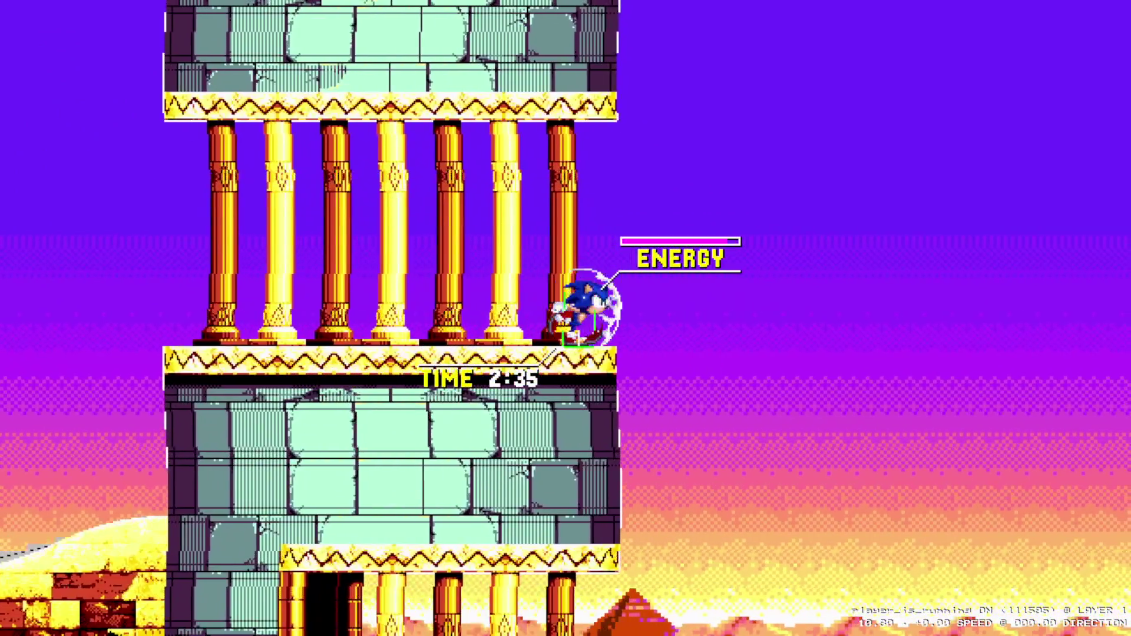
key(space)
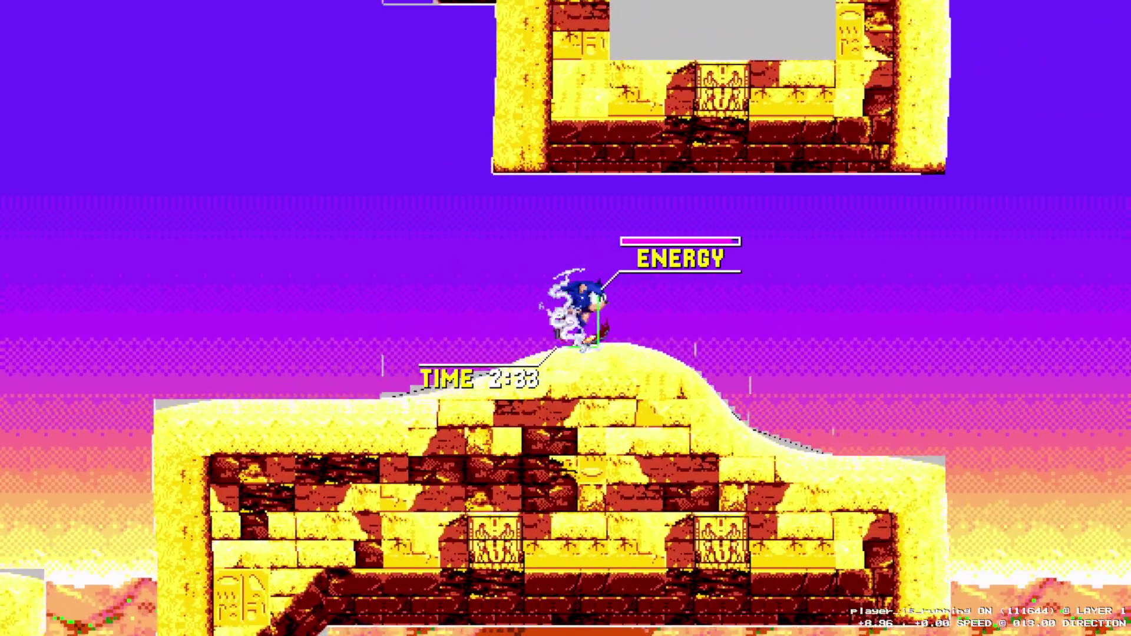
key(space)
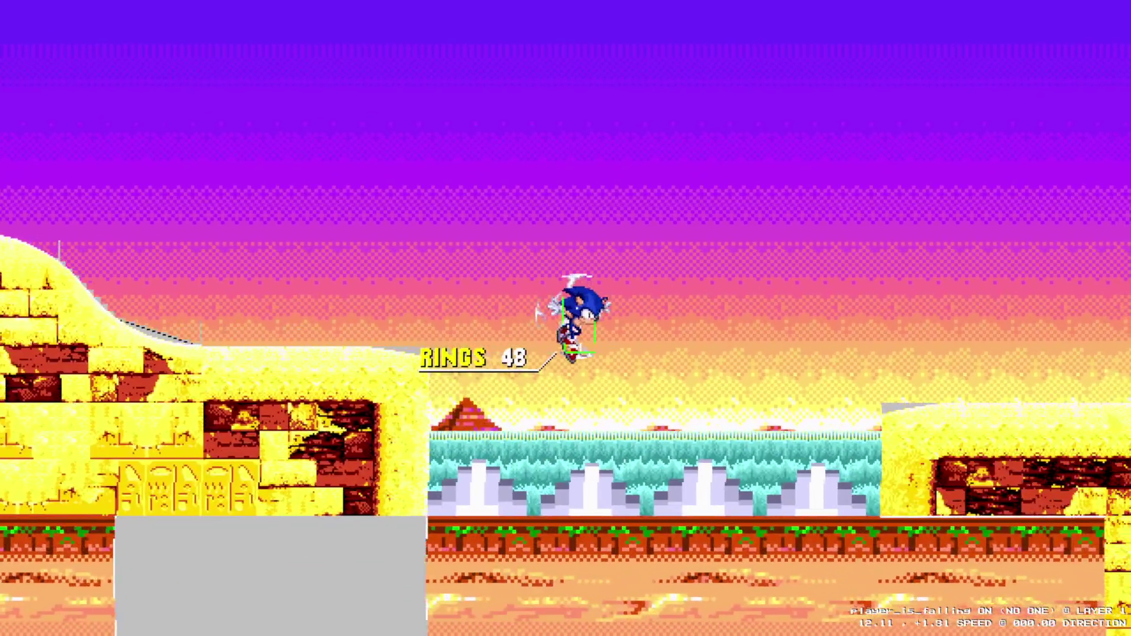
key(space)
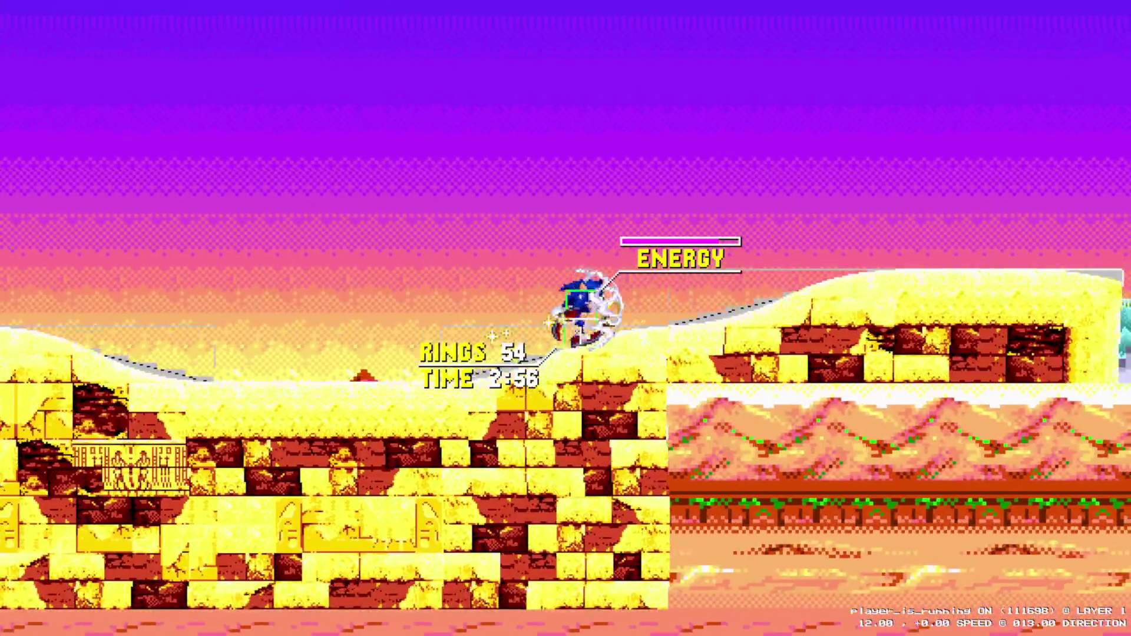
key(space)
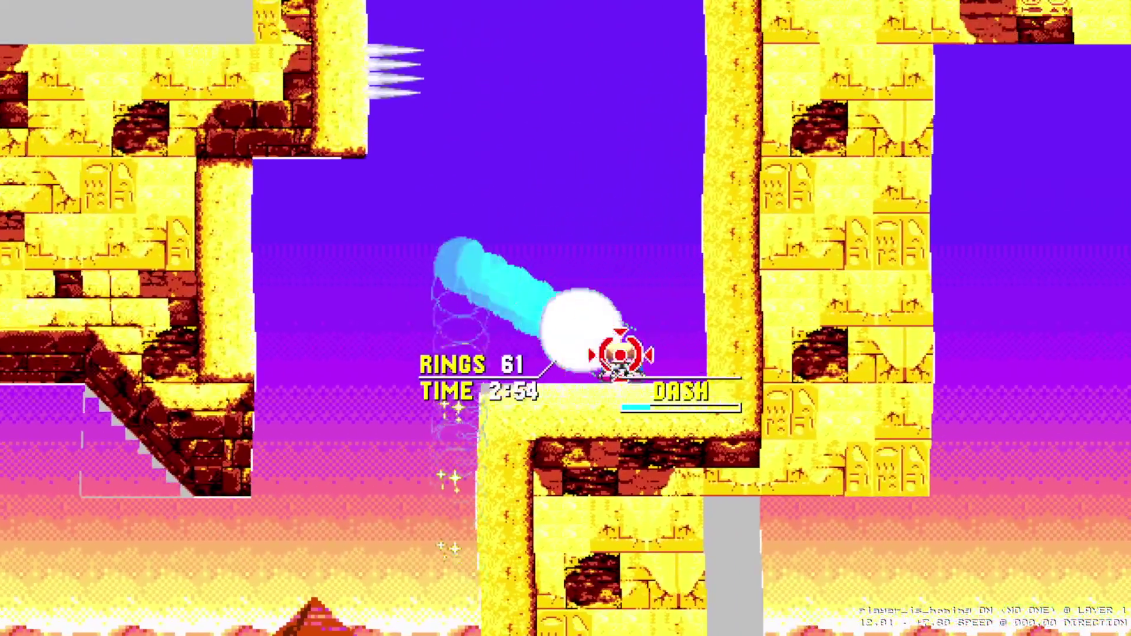
key(space)
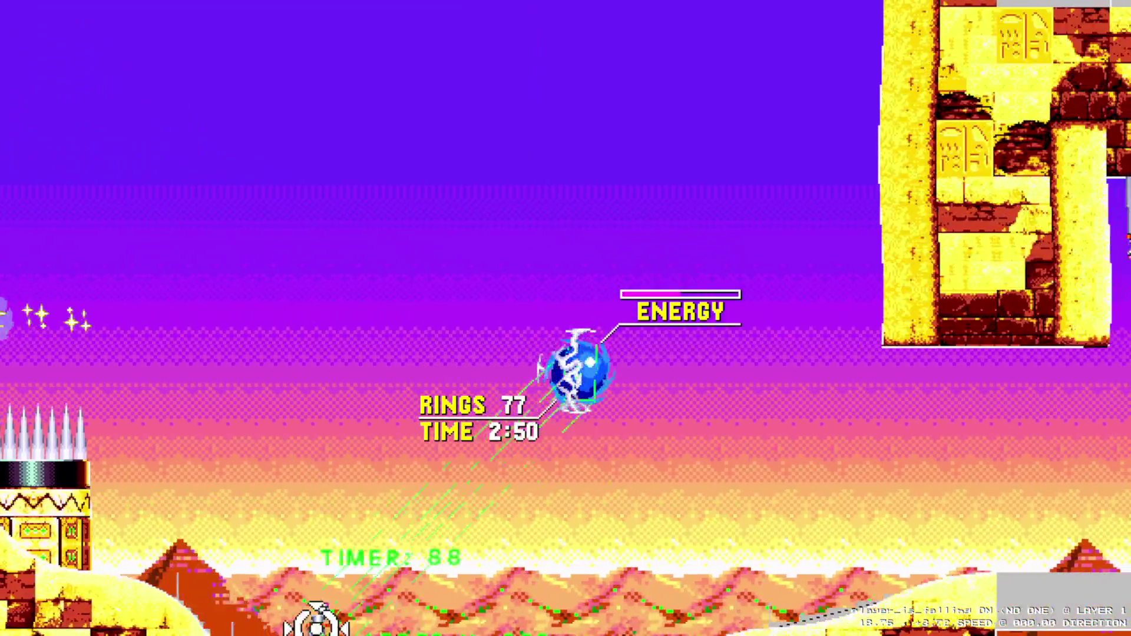
key(space)
- Run Sonic through the loop and ruins slopes until he holds 100 rings
key(Right)
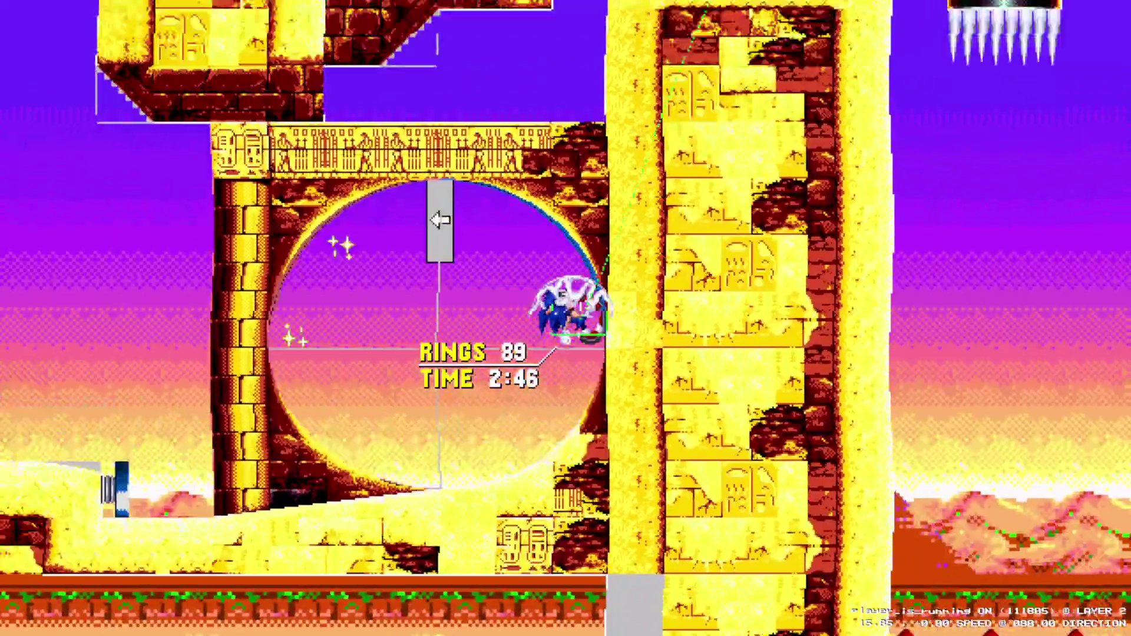
key(space)
key(space)
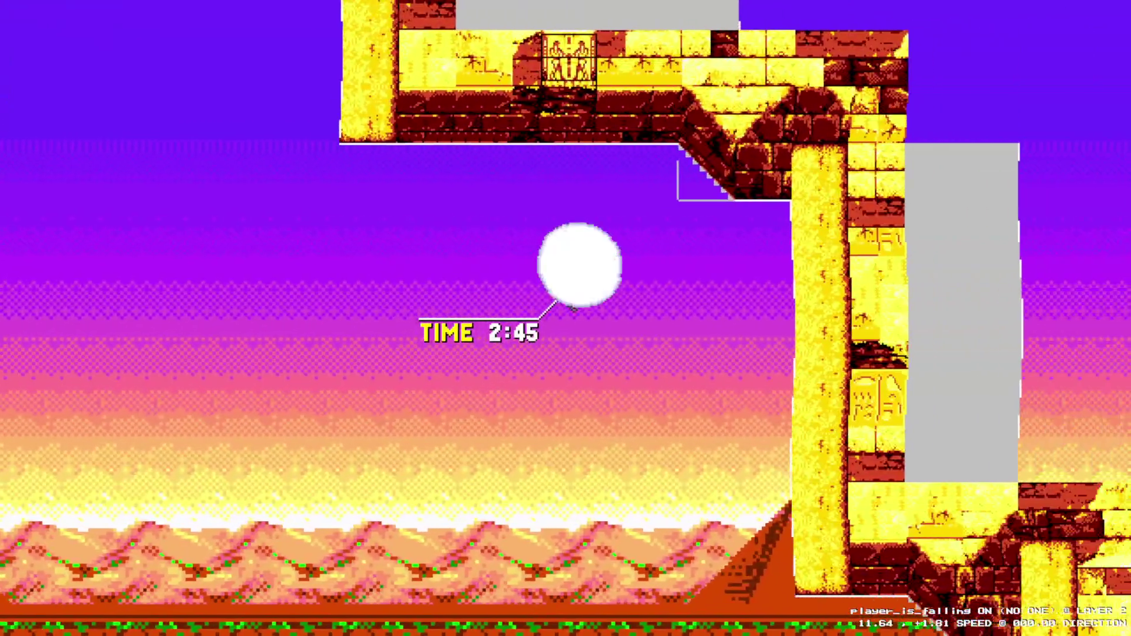
key(space)
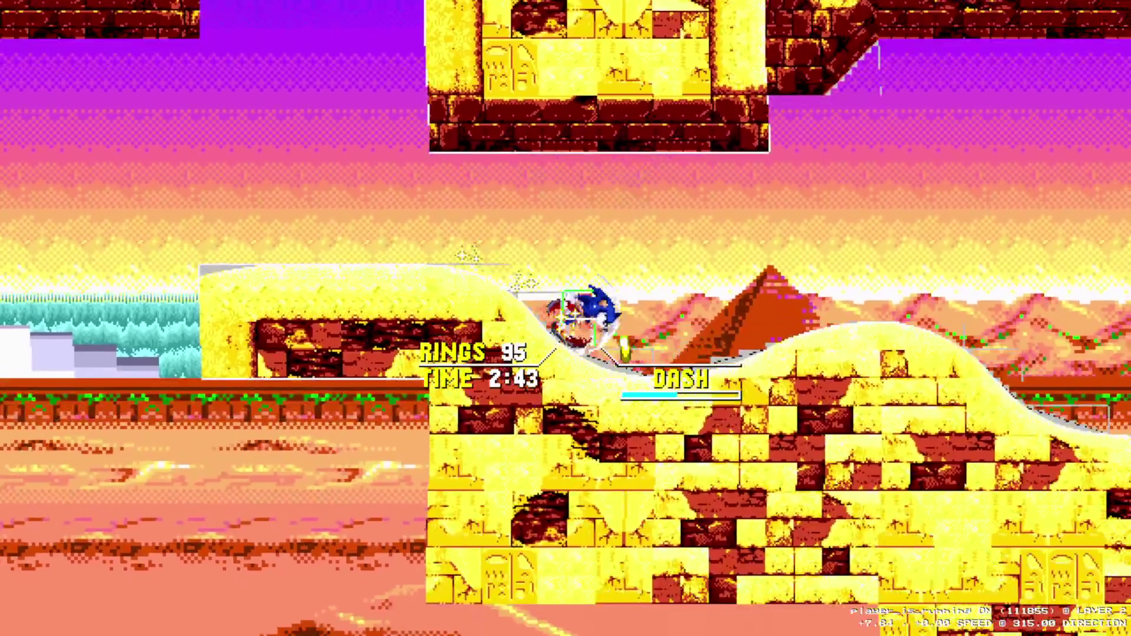
key(space)
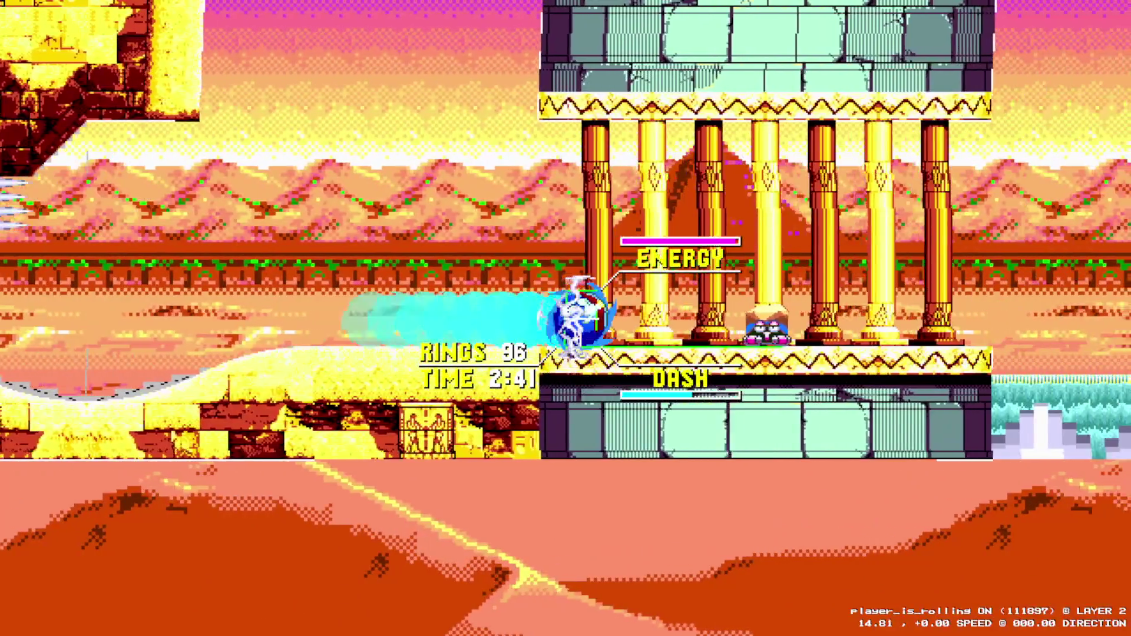
key(space)
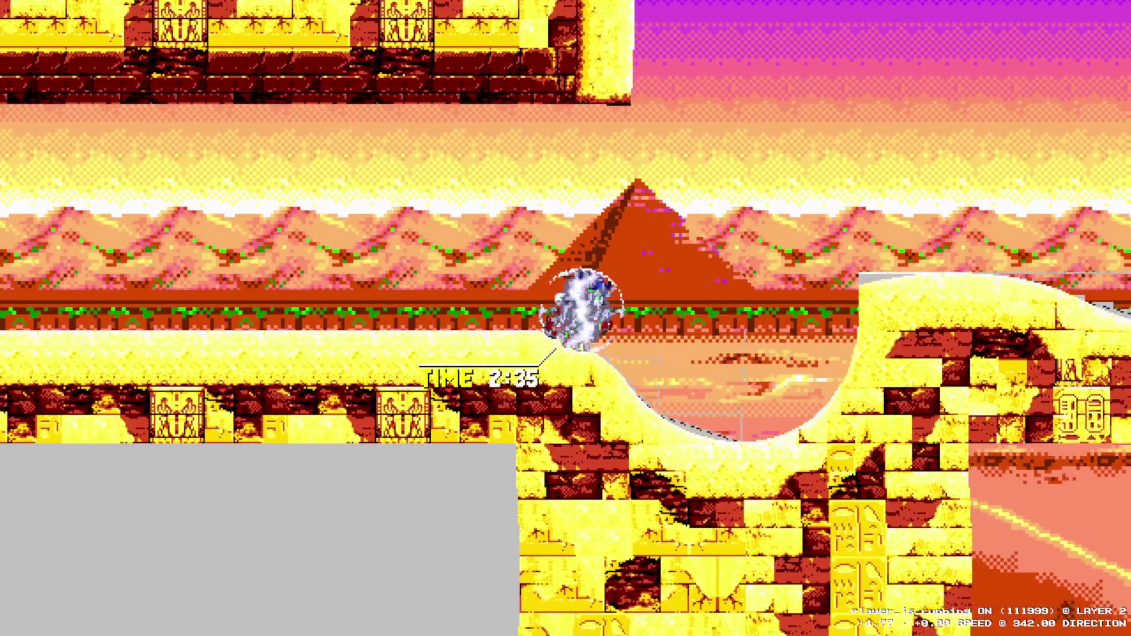
key(space)
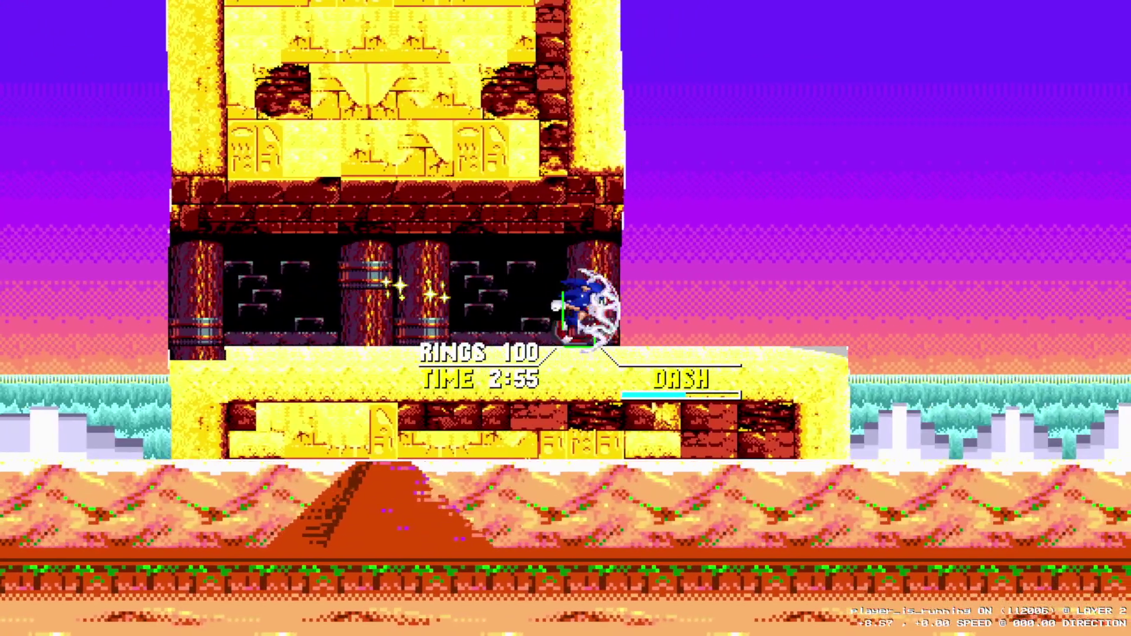
key(x)
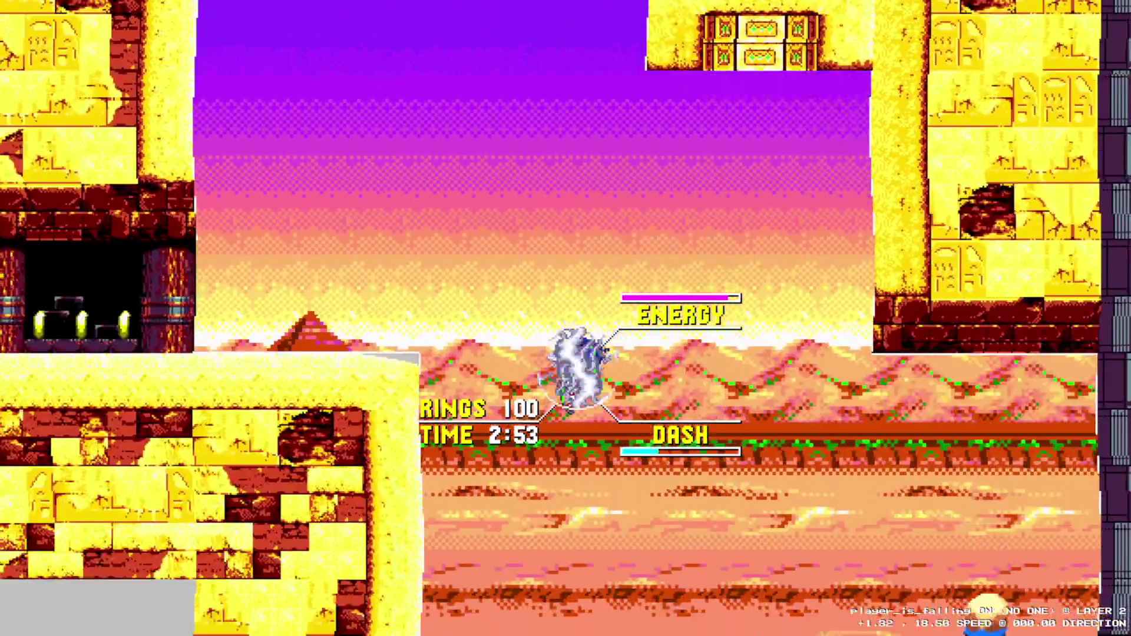
key(Left)
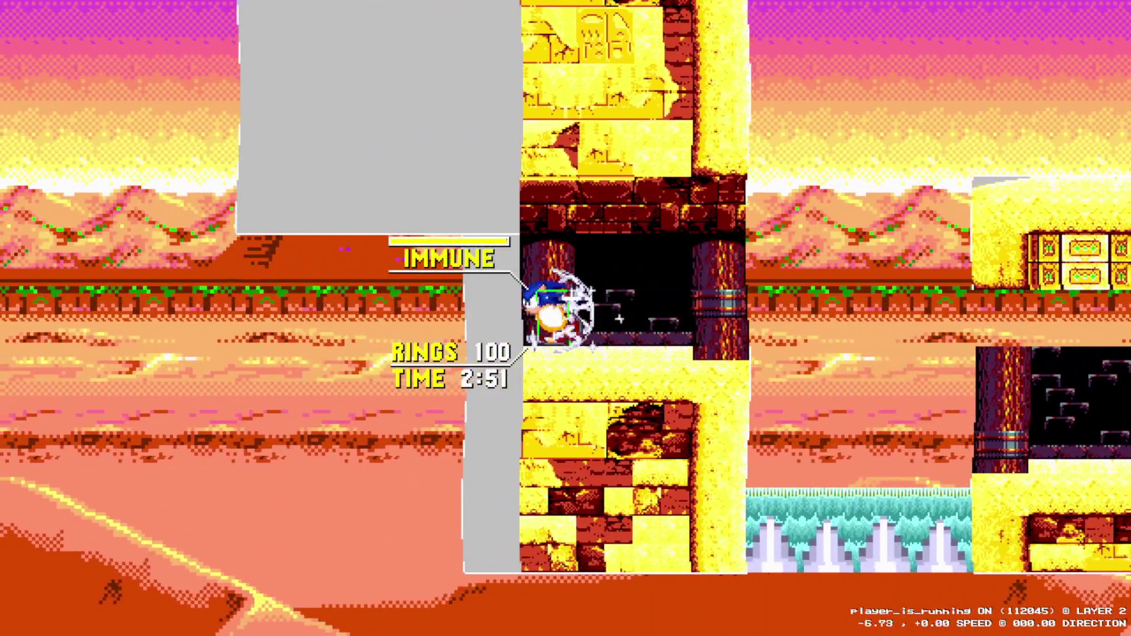